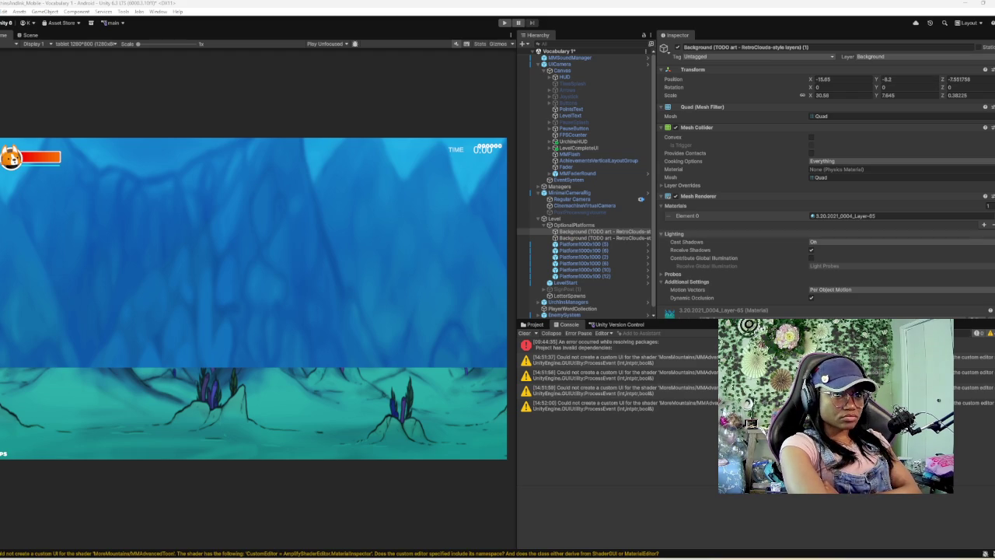
- Turn off Receive Shadows and set Cast Shadows to Off on the lower background quad
{"action": "left_click", "coordinate": [602, 237]}
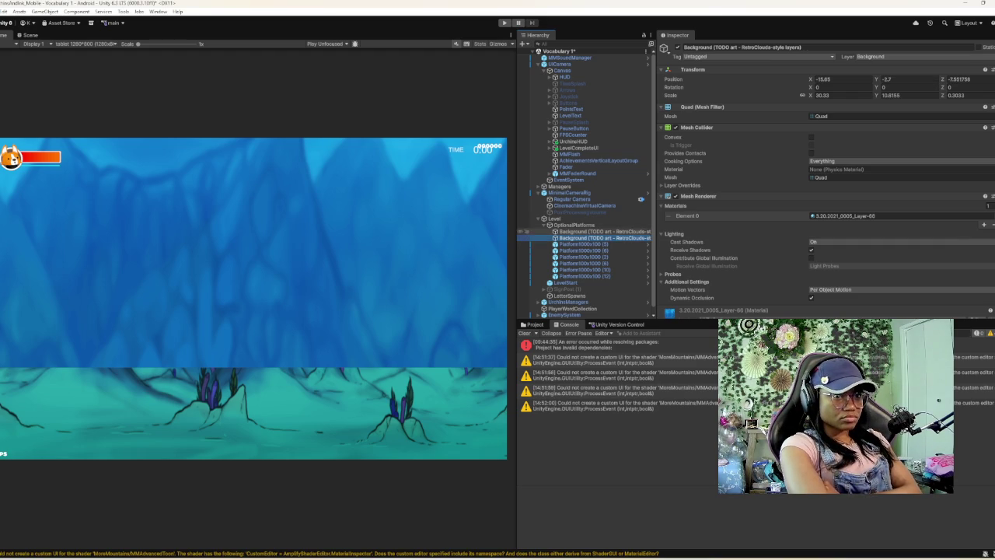
{"action": "left_click", "coordinate": [29, 35]}
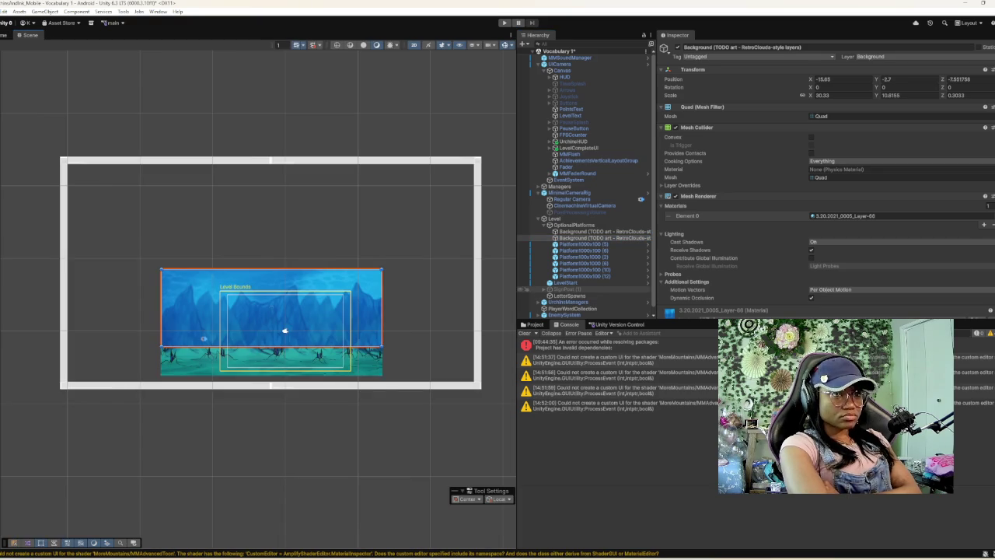
{"action": "left_click", "coordinate": [591, 231]}
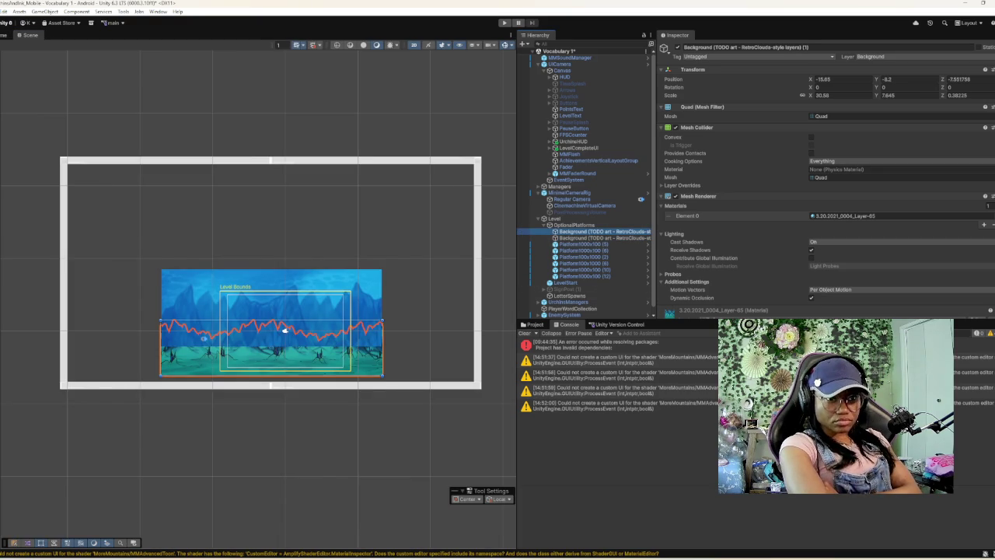
{"action": "left_click", "coordinate": [812, 250]}
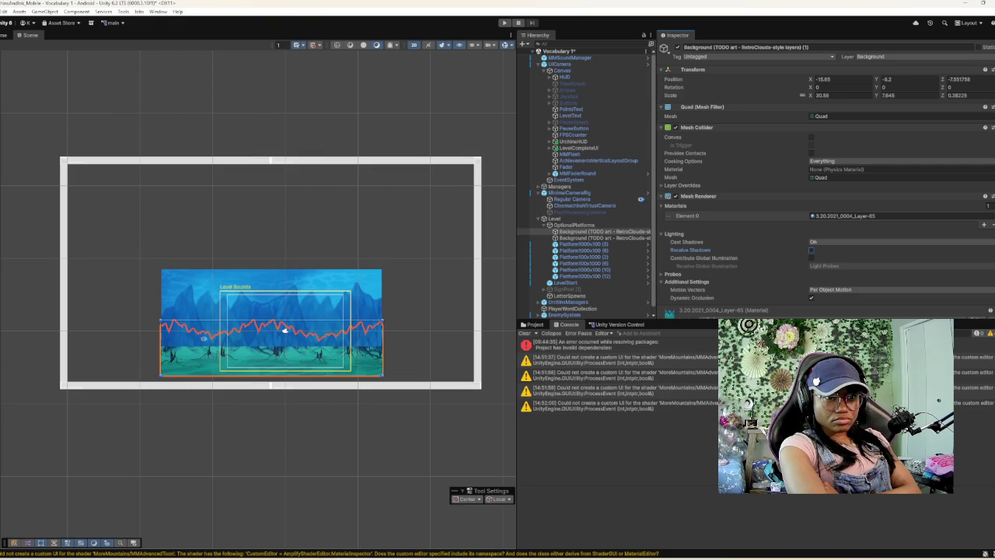
{"action": "left_click", "coordinate": [824, 242]}
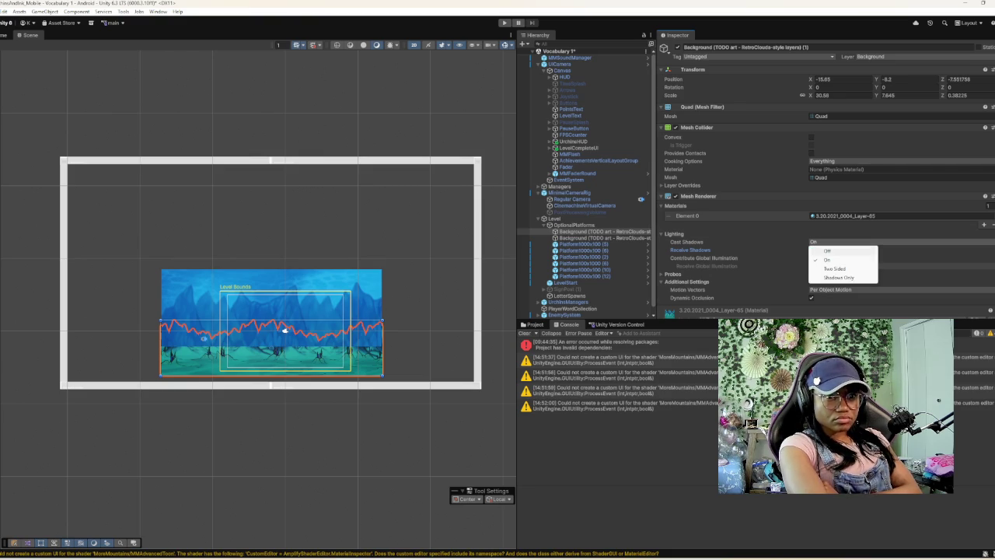
{"action": "left_click", "coordinate": [827, 250]}
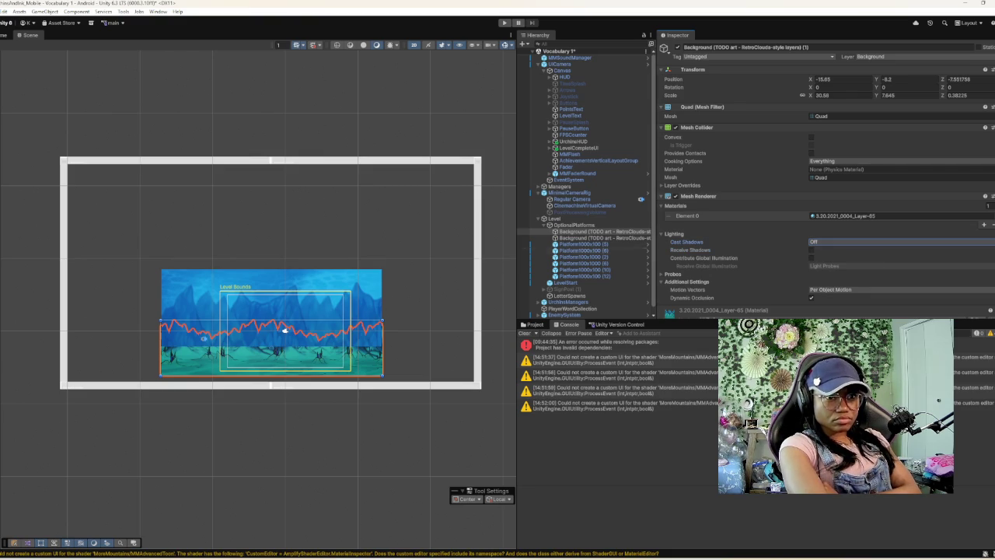
- Set Cast Shadows to Off on the upper background quad too
{"action": "left_click", "coordinate": [285, 330]}
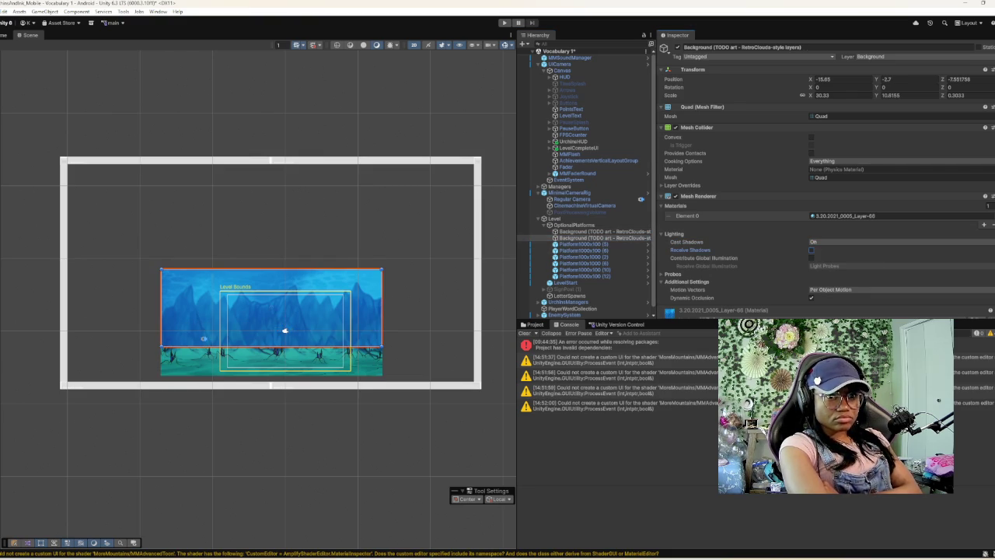
{"action": "left_click", "coordinate": [824, 242]}
{"action": "left_click", "coordinate": [827, 250]}
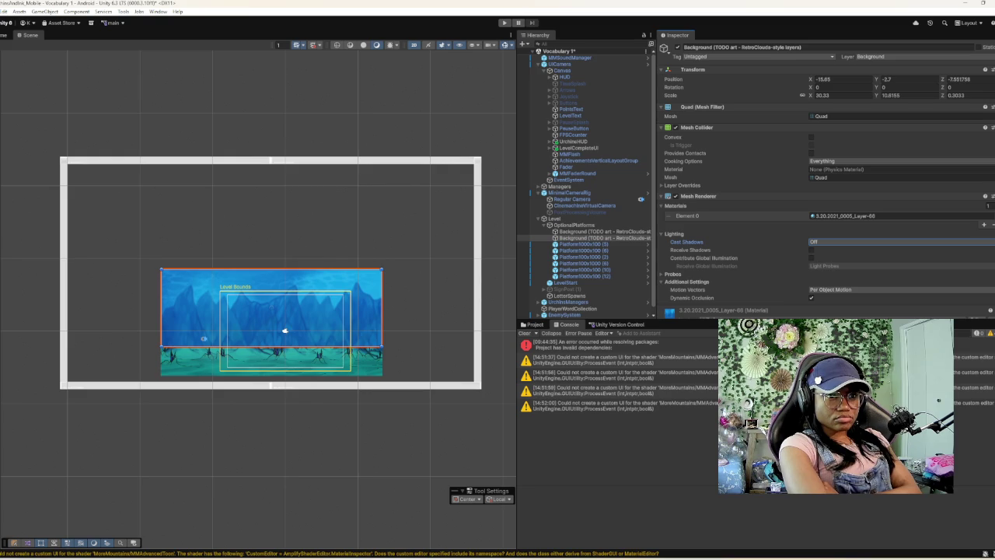
{"action": "scroll", "coordinate": [827, 181], "scroll_direction": "down", "scroll_amount": 2}
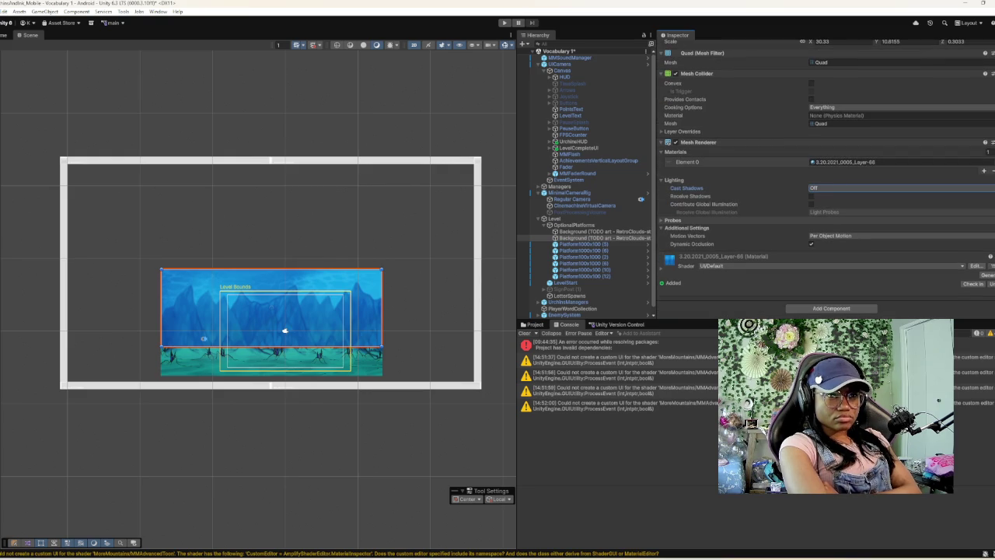
- Expand the upper quad's Layer Overrides foldout in the Inspector, after briefly toggling Probes
{"action": "left_click", "coordinate": [673, 220]}
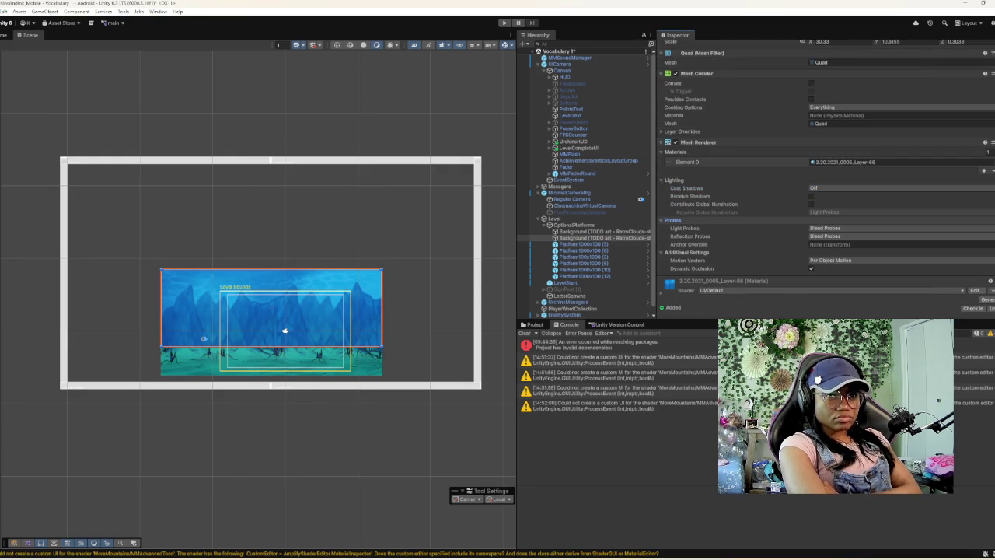
{"action": "left_click", "coordinate": [670, 220]}
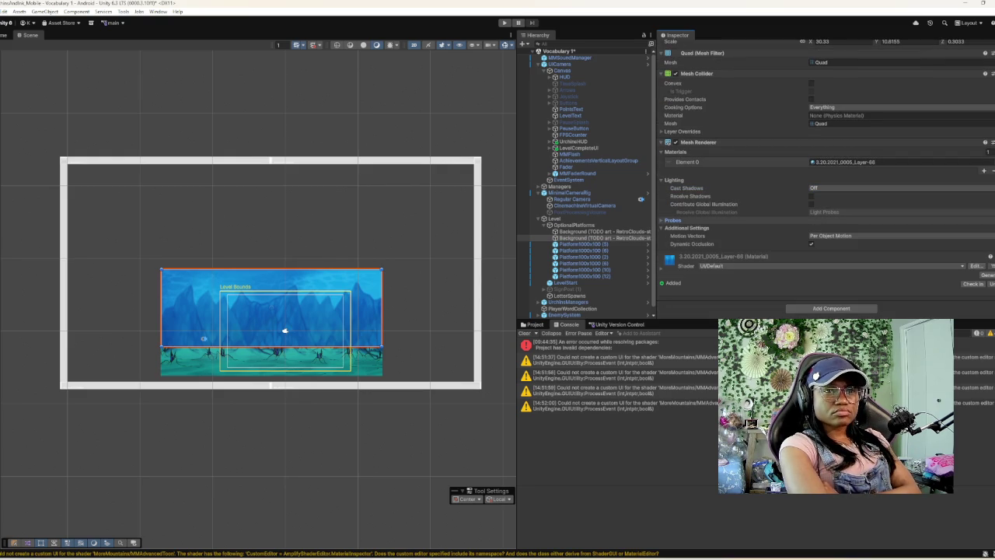
{"action": "left_click", "coordinate": [682, 132]}
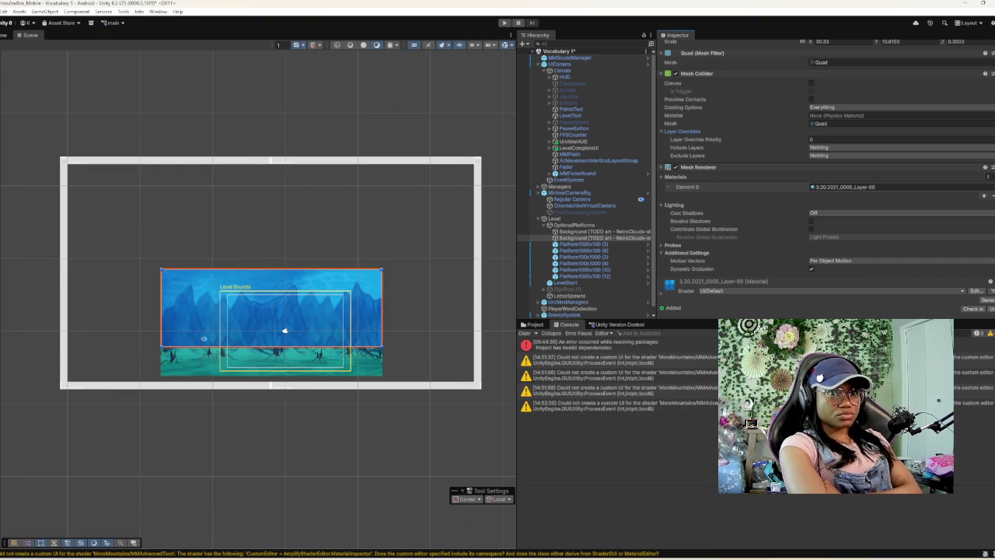
{"action": "type", "text": "64"}
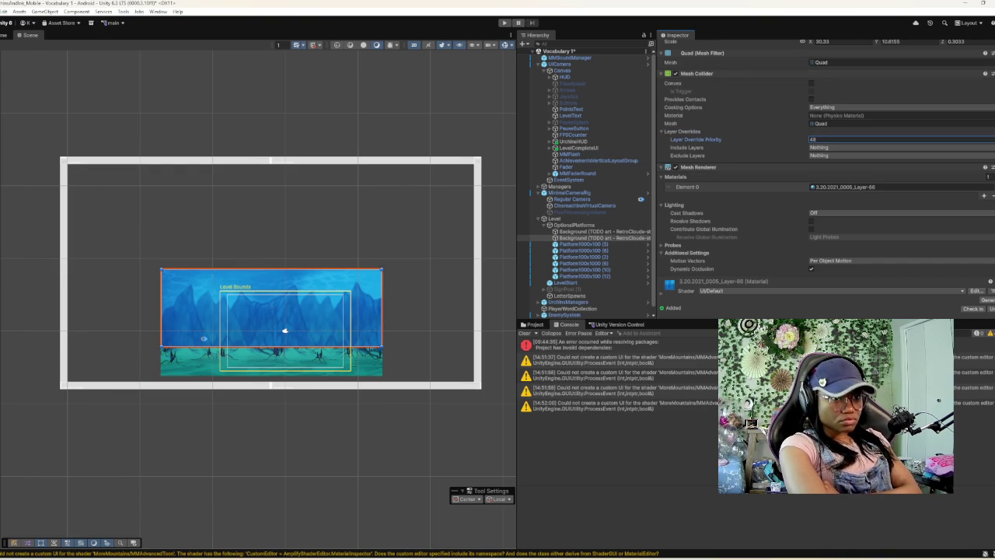
{"action": "left_click", "coordinate": [602, 231]}
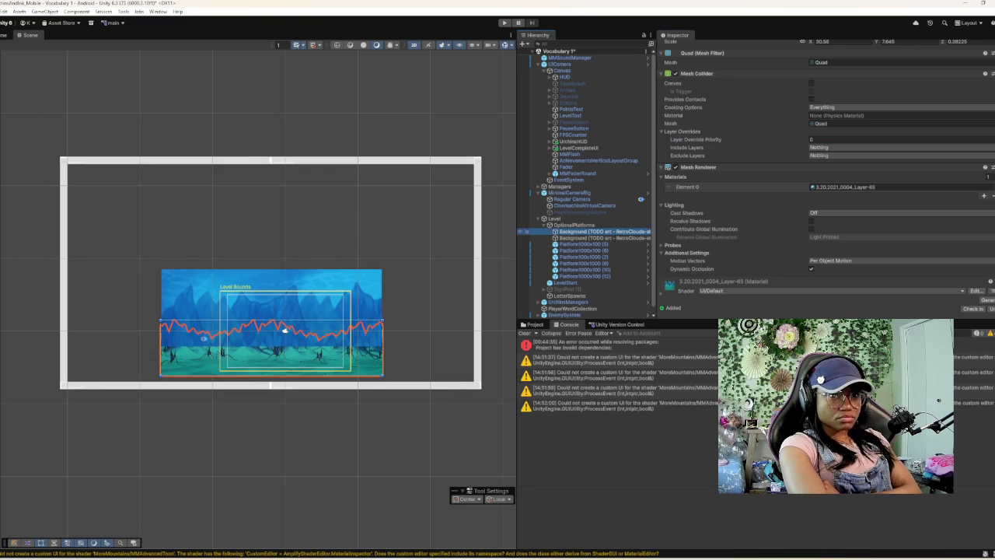
{"action": "left_click", "coordinate": [523, 238]}
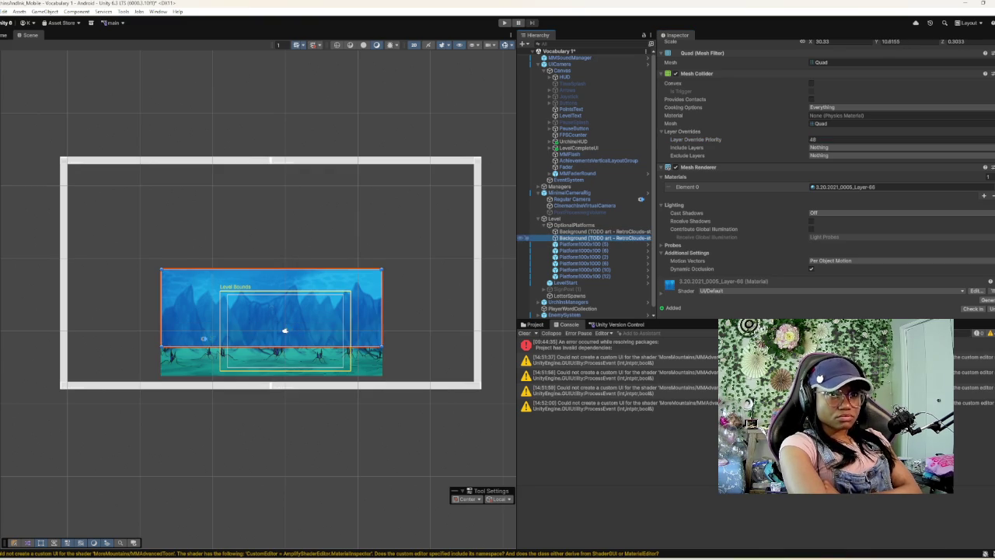
{"action": "left_click", "coordinate": [855, 140]}
{"action": "type", "text": "-64"}
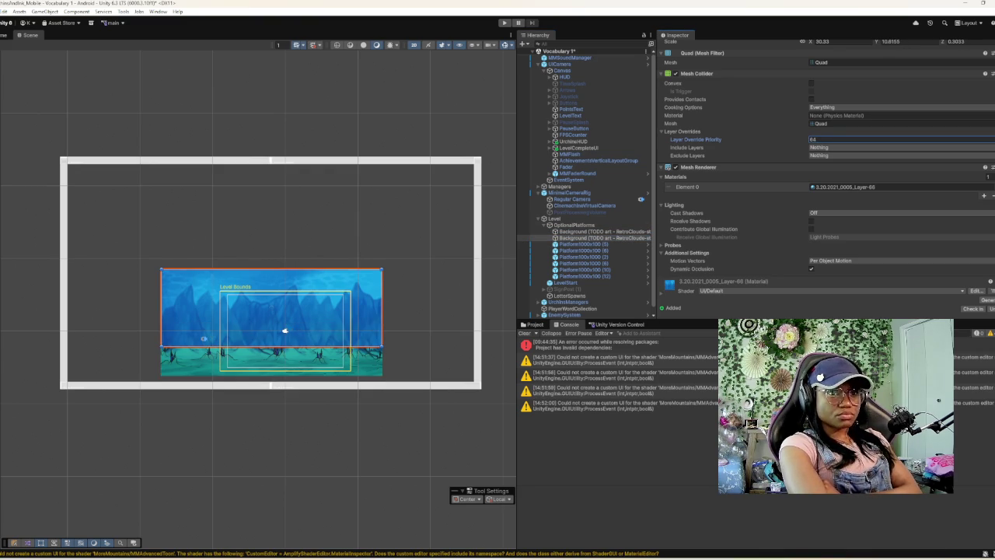
{"action": "left_click", "coordinate": [813, 139]}
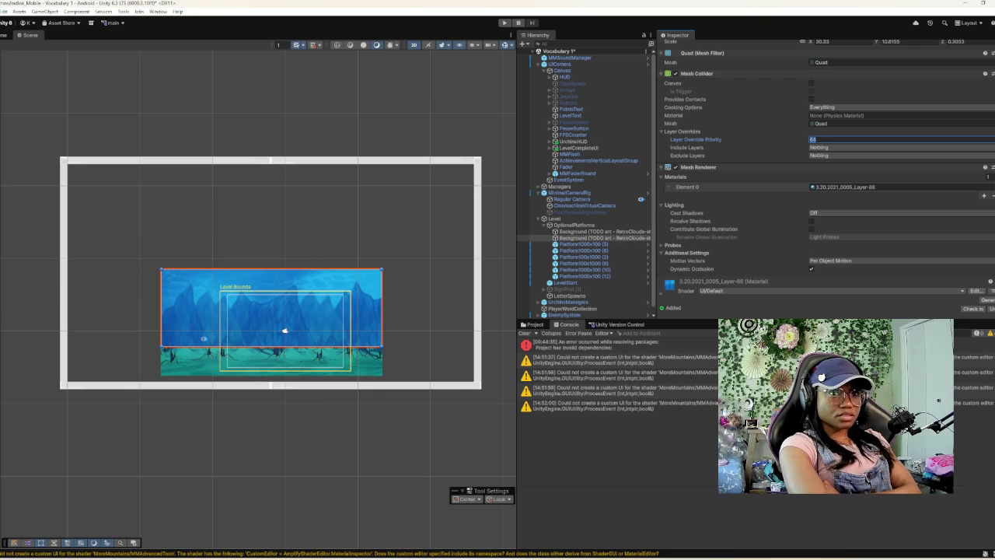
{"action": "type", "text": "55"}
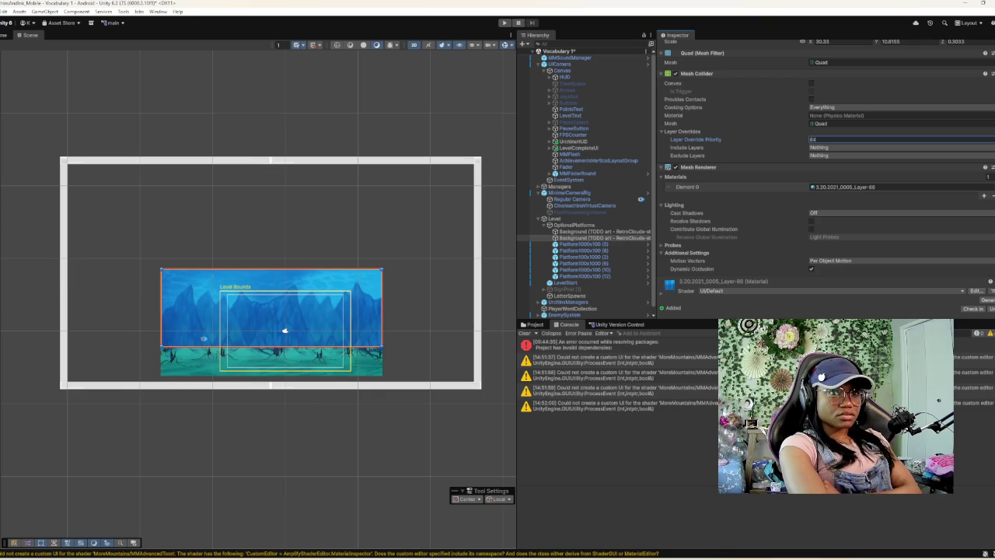
{"action": "left_click", "coordinate": [813, 139]}
{"action": "type", "text": "0"}
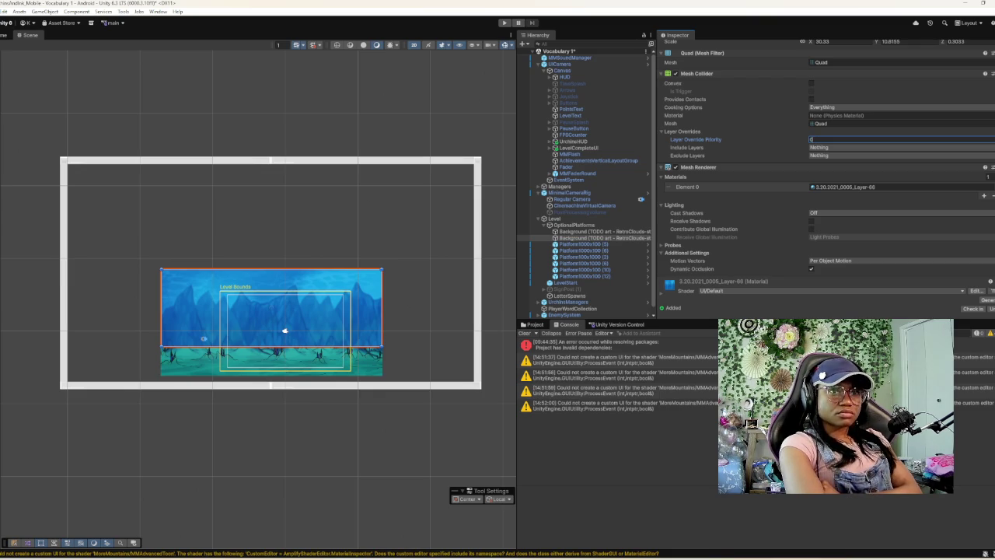
{"action": "scroll", "coordinate": [827, 178], "scroll_direction": "up", "scroll_amount": 3}
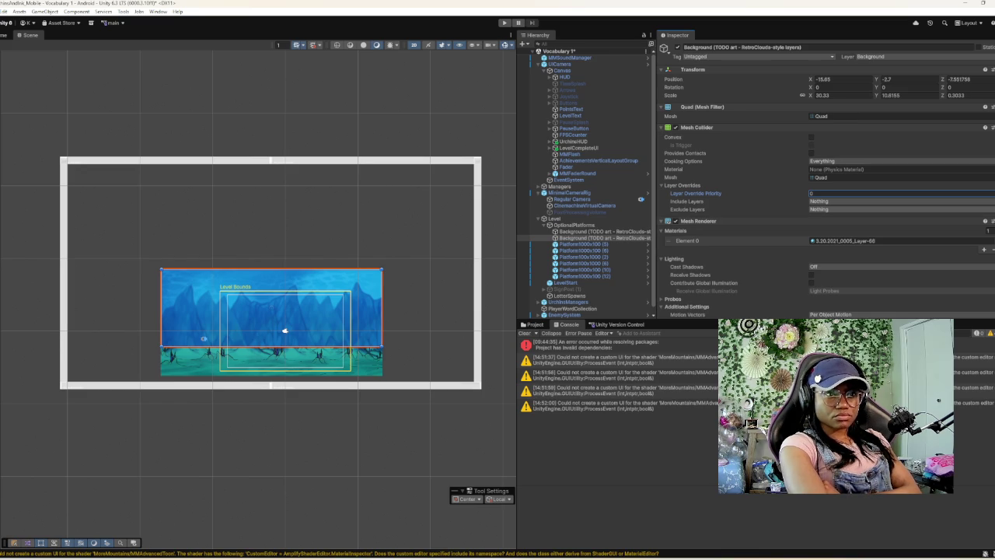
{"action": "scroll", "coordinate": [825, 181], "scroll_direction": "down", "scroll_amount": 1}
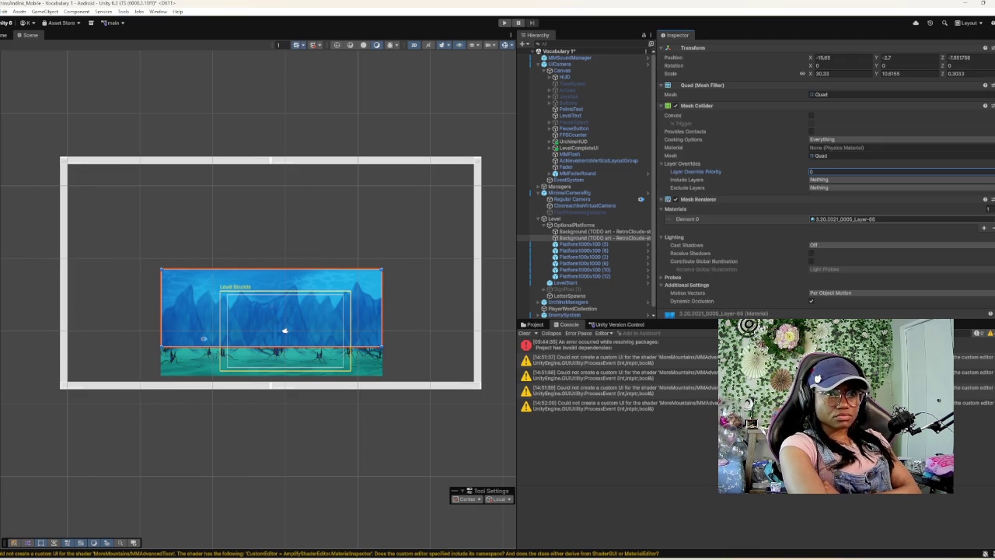
{"action": "scroll", "coordinate": [826, 182], "scroll_direction": "up", "scroll_amount": 1}
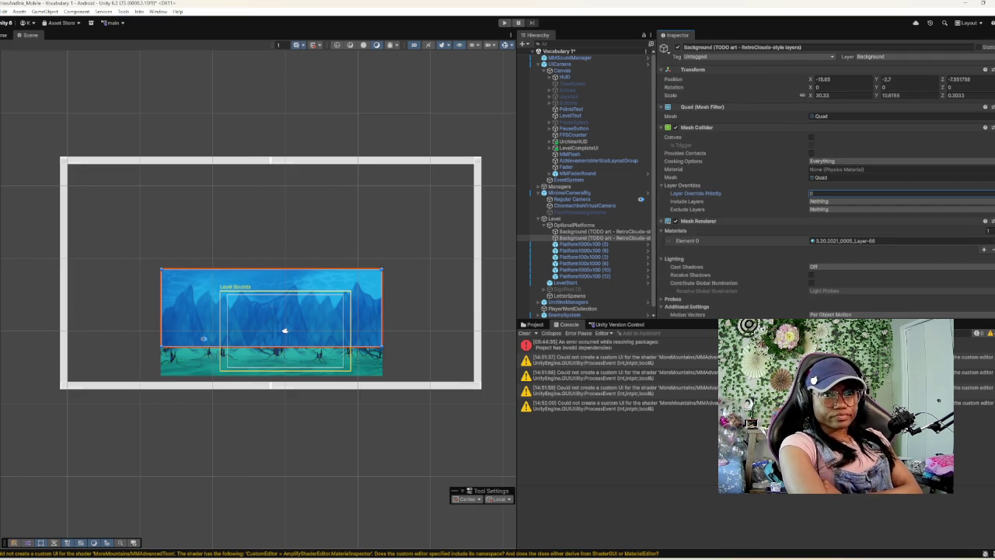
{"action": "left_click", "coordinate": [894, 57]}
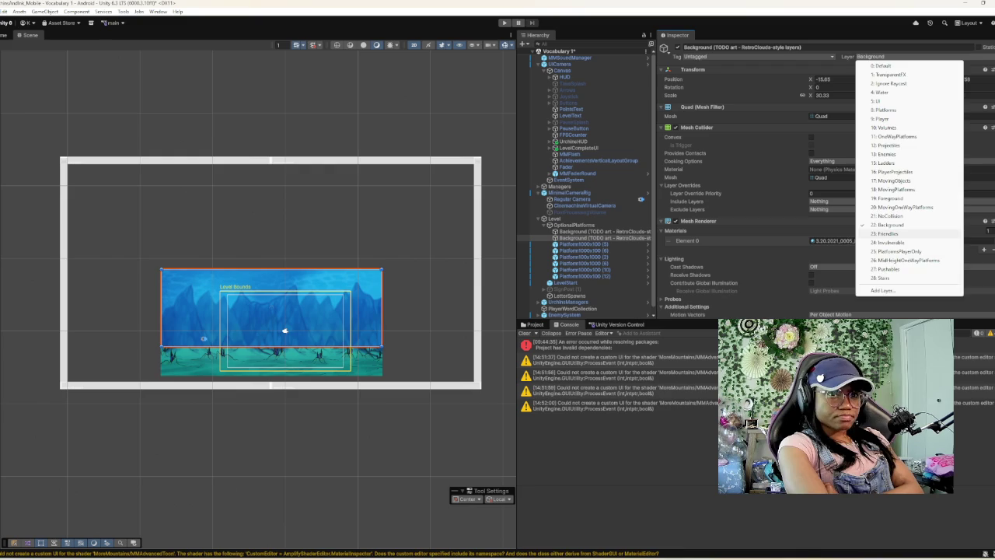
{"action": "left_click", "coordinate": [890, 233]}
{"action": "left_click", "coordinate": [870, 57]}
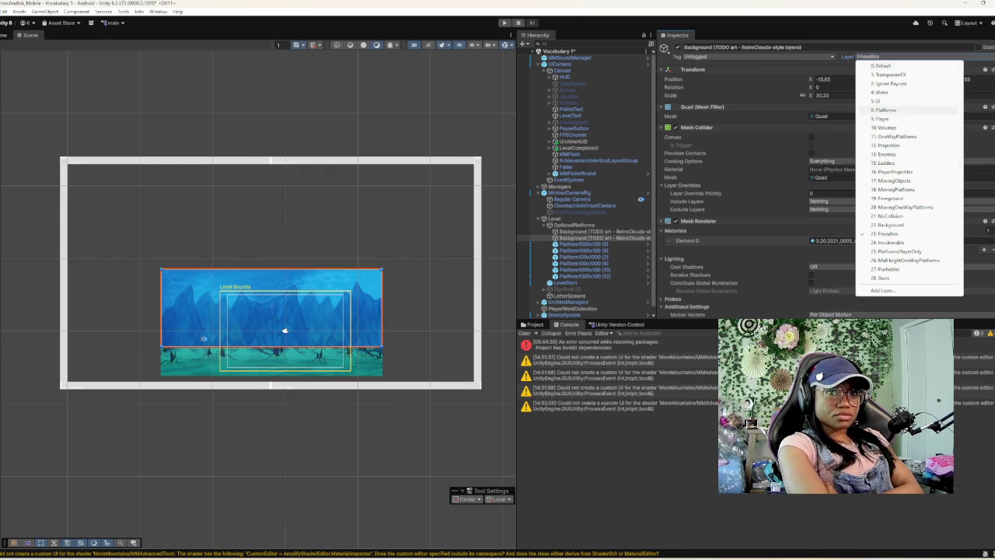
{"action": "left_click", "coordinate": [890, 225]}
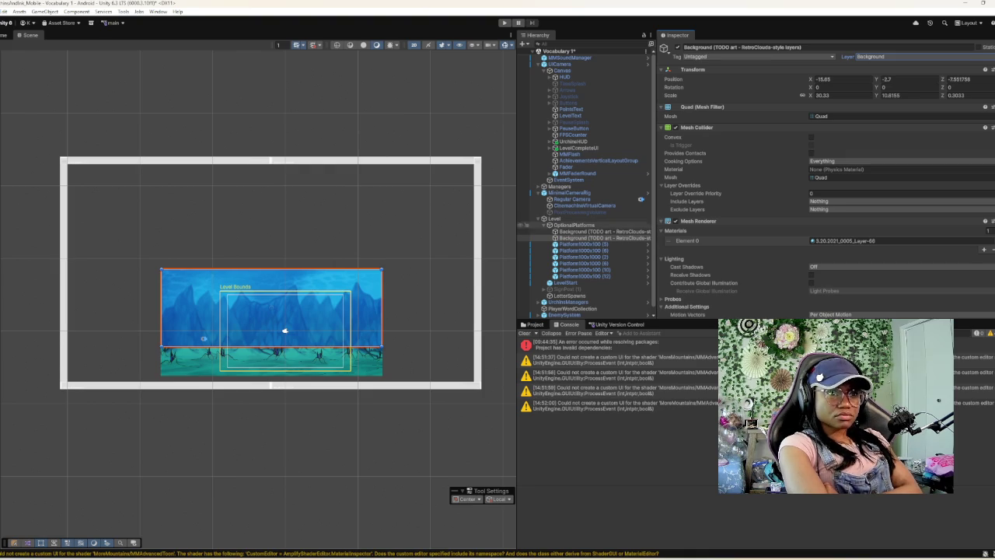
- Select Background (1), set its Layer Override Priority to 19, and show the Include Layers dropdown
{"action": "left_click", "coordinate": [285, 331]}
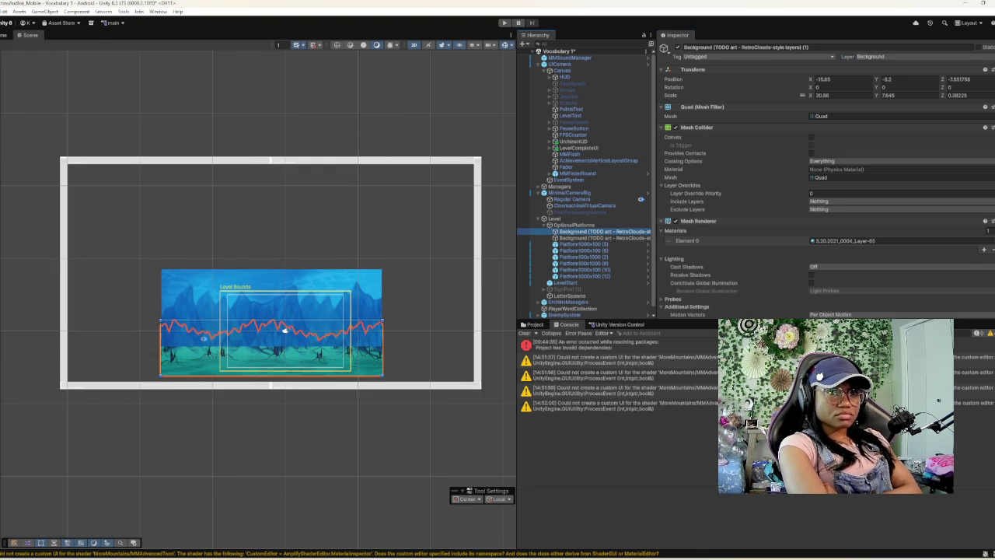
{"action": "left_click", "coordinate": [855, 193]}
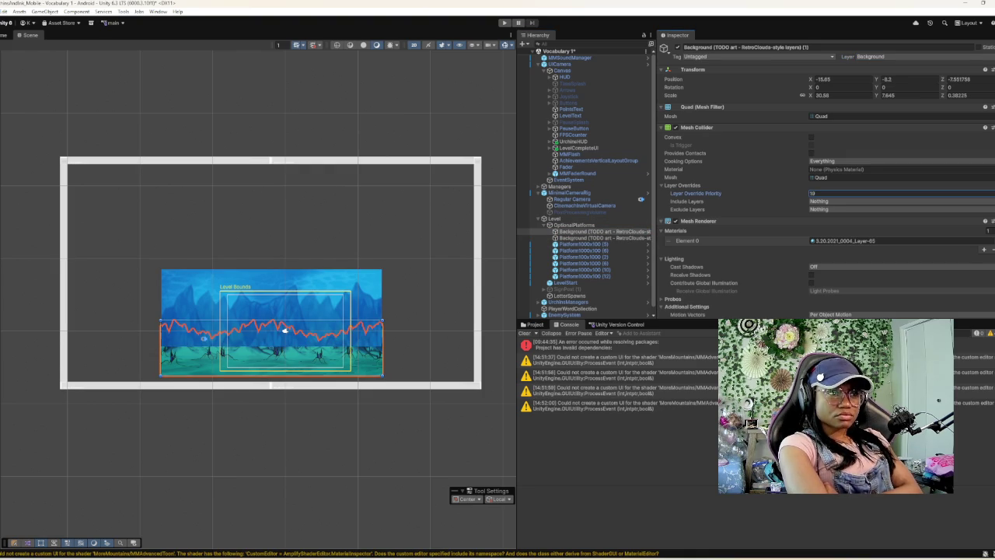
{"action": "scroll", "coordinate": [824, 195], "scroll_direction": "down", "scroll_amount": 1}
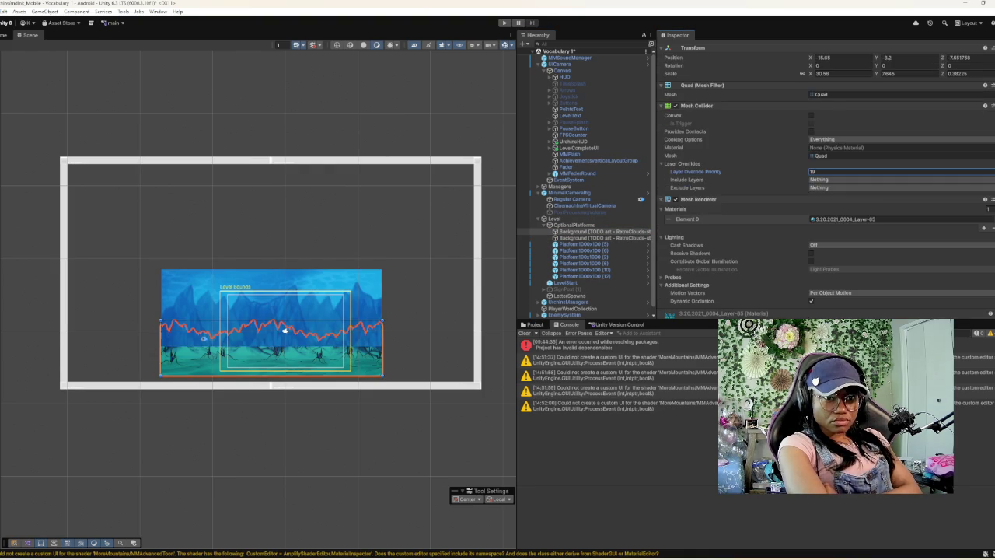
{"action": "scroll", "coordinate": [840, 158], "scroll_direction": "down", "scroll_amount": 1}
{"action": "left_click", "coordinate": [839, 158]}
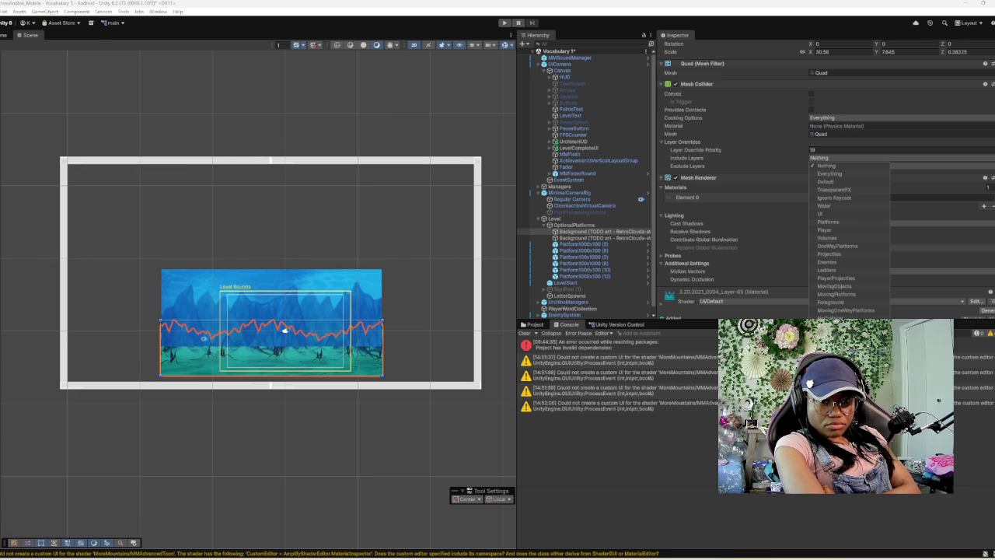
- Set the collider's Include Layers to Background and Layer Override Priority to 63
{"action": "left_click", "coordinate": [832, 334]}
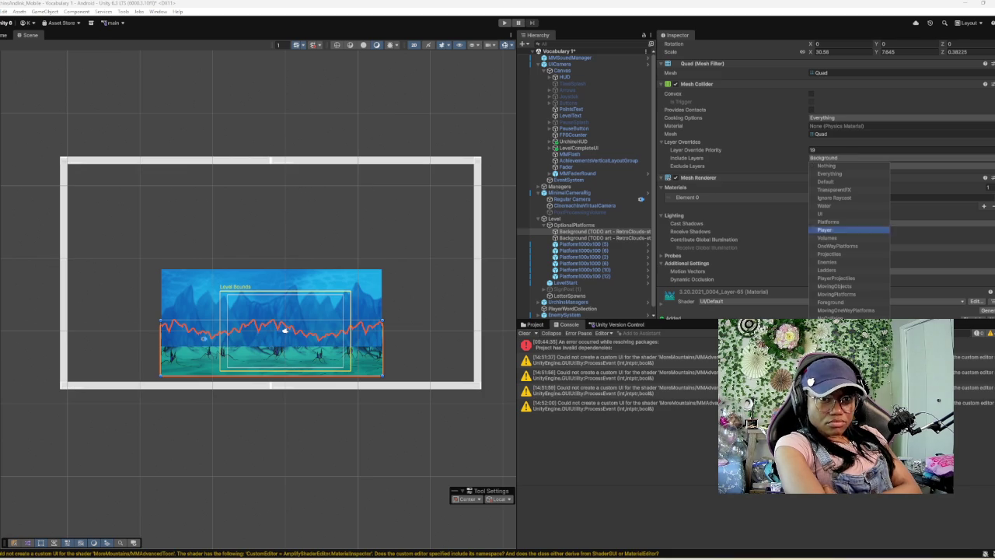
{"action": "key", "text": "Escape"}
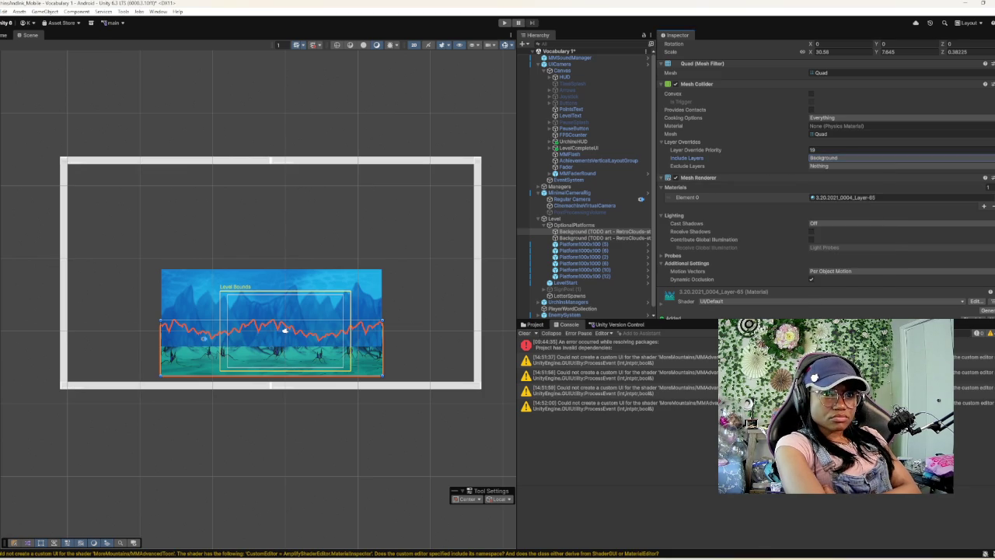
{"action": "left_click", "coordinate": [894, 150]}
{"action": "type", "text": "-14"}
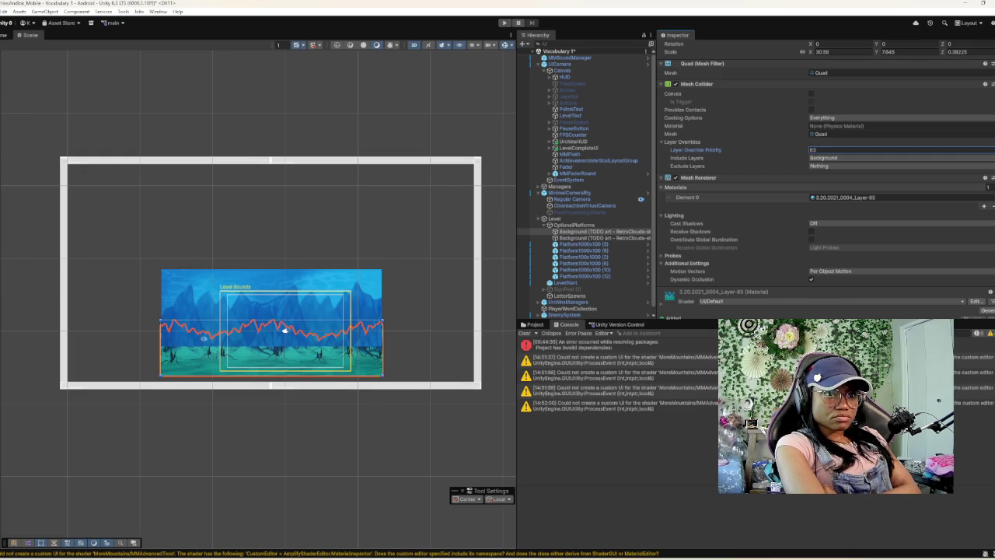
- Uncheck Dynamic Occlusion in the Mesh Renderer's Additional Settings
{"action": "scroll", "coordinate": [826, 179], "scroll_direction": "down", "scroll_amount": 1}
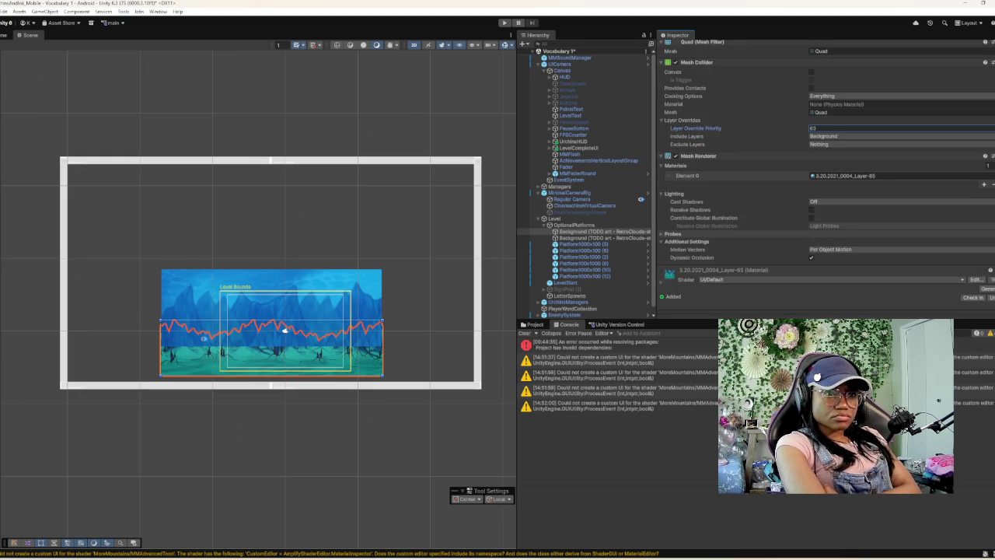
{"action": "left_click", "coordinate": [673, 233]}
{"action": "left_click", "coordinate": [673, 233]}
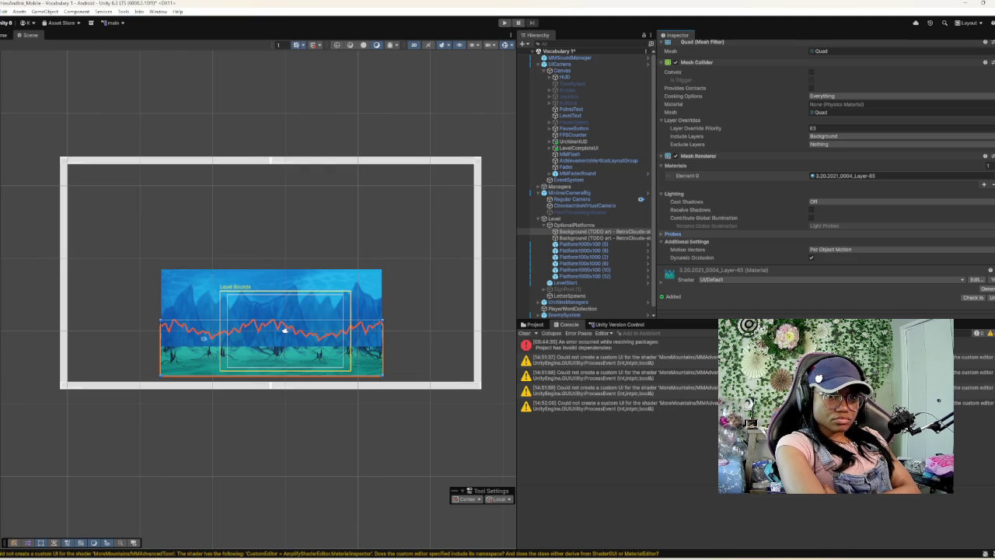
{"action": "left_click", "coordinate": [811, 258]}
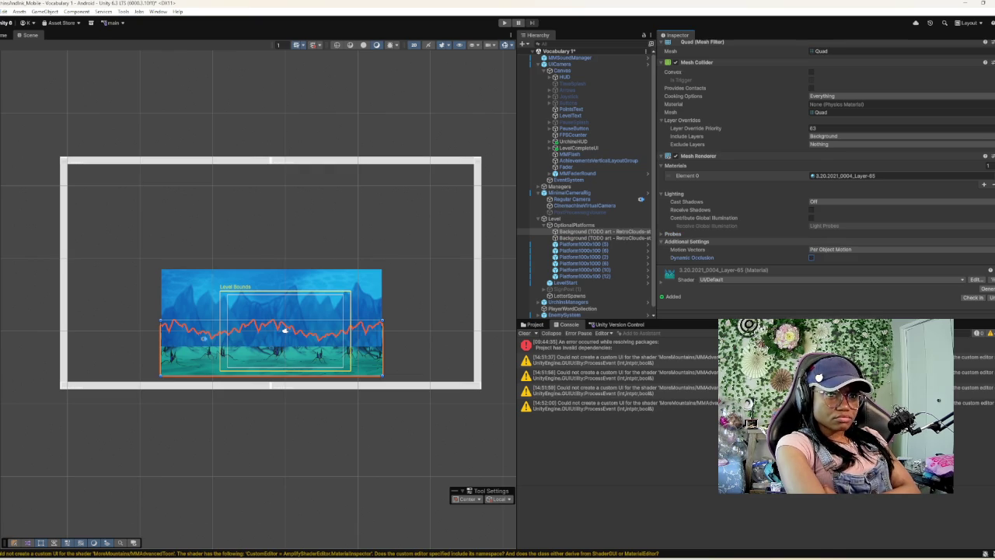
{"action": "left_click", "coordinate": [676, 241]}
{"action": "scroll", "coordinate": [824, 179], "scroll_direction": "up", "scroll_amount": 2}
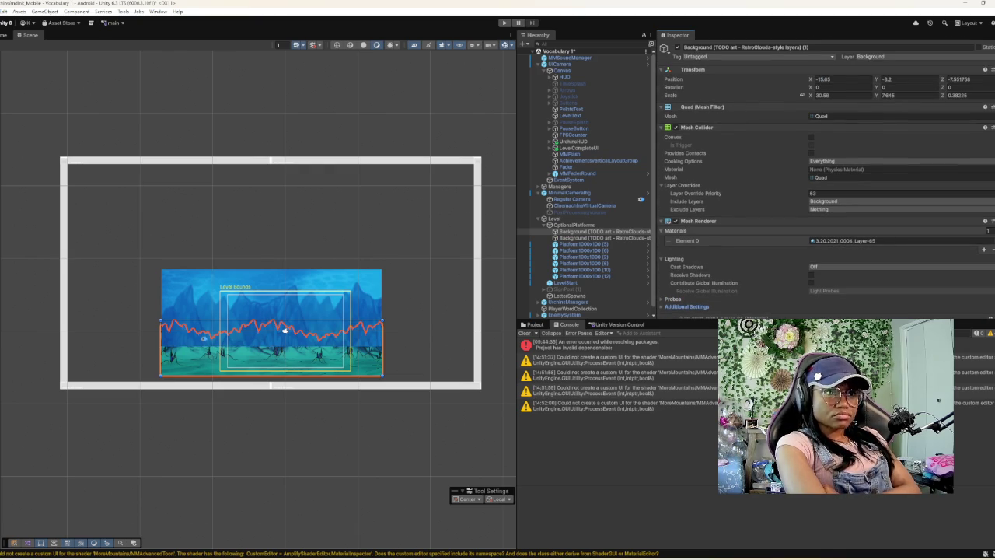
- Compare the two Background (TODO art) objects' settings, ending with the upper one selected
{"action": "left_click", "coordinate": [602, 231]}
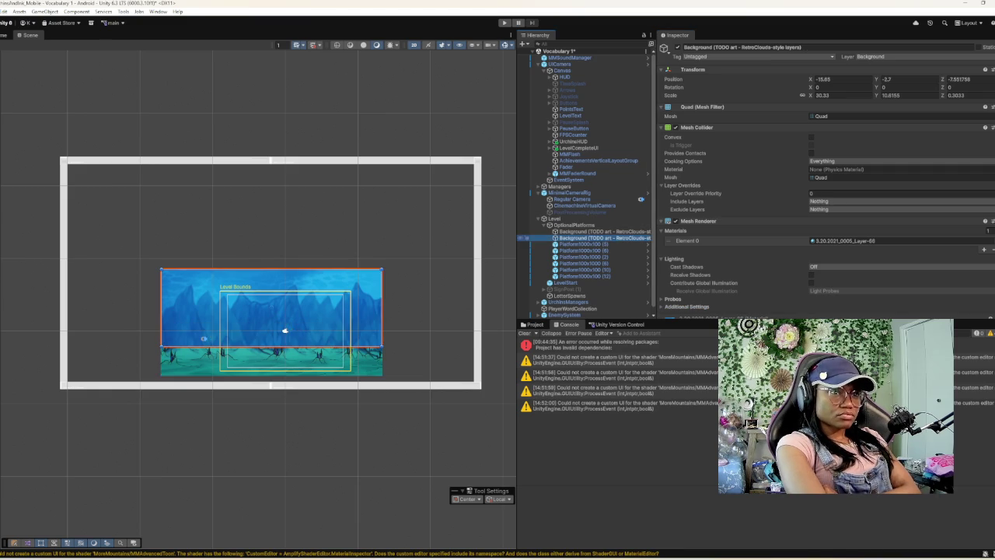
{"action": "left_click", "coordinate": [603, 237]}
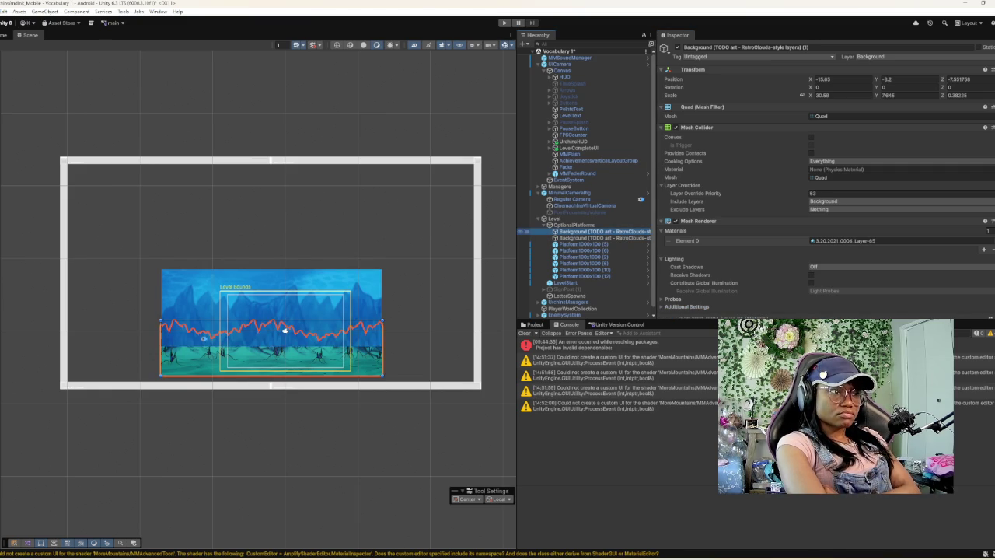
{"action": "left_click", "coordinate": [529, 238]}
{"action": "left_click", "coordinate": [528, 232]}
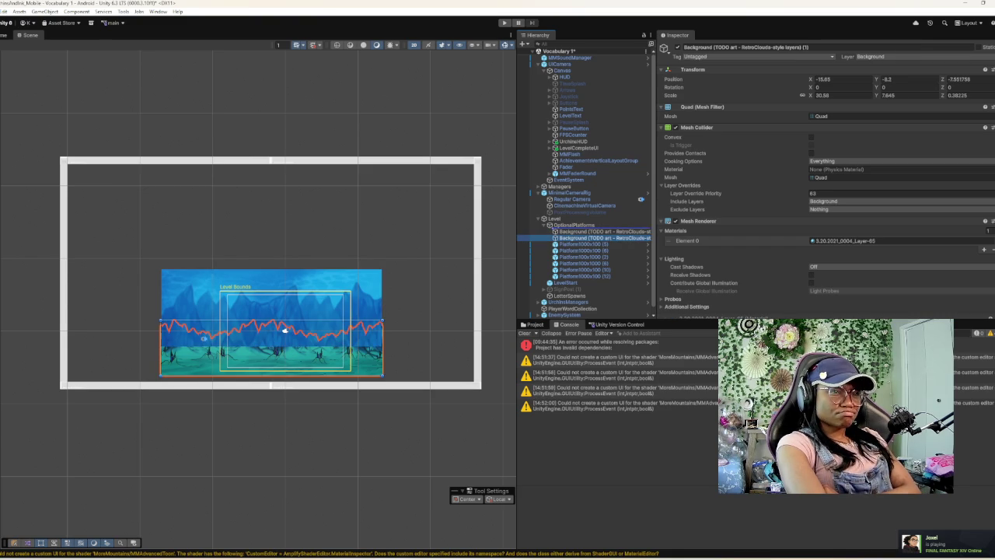
{"action": "left_click", "coordinate": [528, 238]}
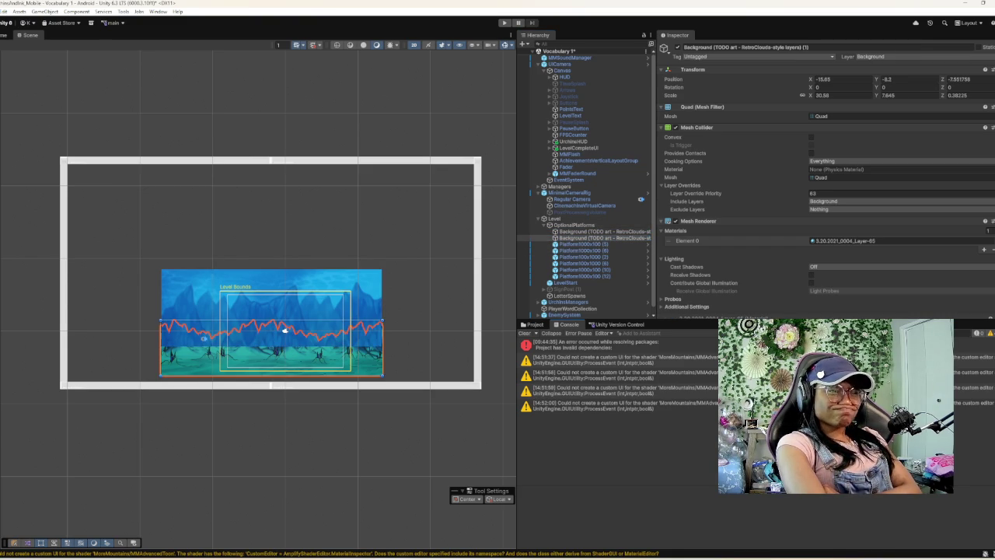
{"action": "left_click", "coordinate": [528, 232]}
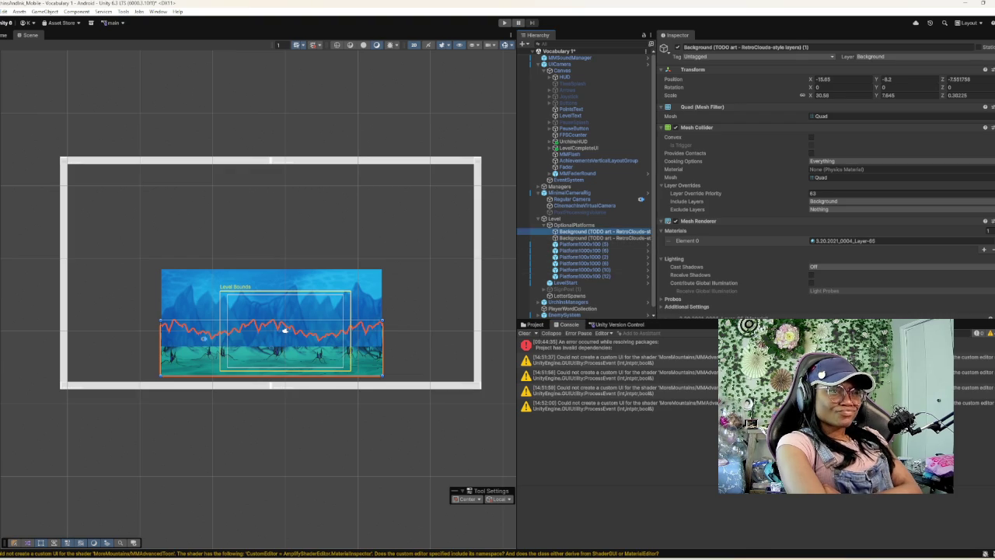
{"action": "left_click", "coordinate": [527, 238]}
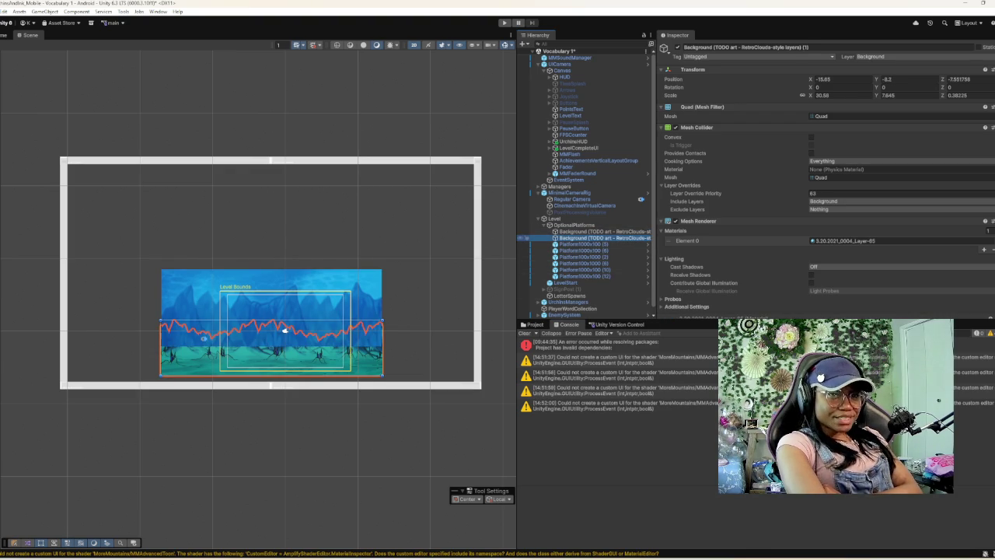
{"action": "scroll", "coordinate": [827, 180], "scroll_direction": "down", "scroll_amount": 2}
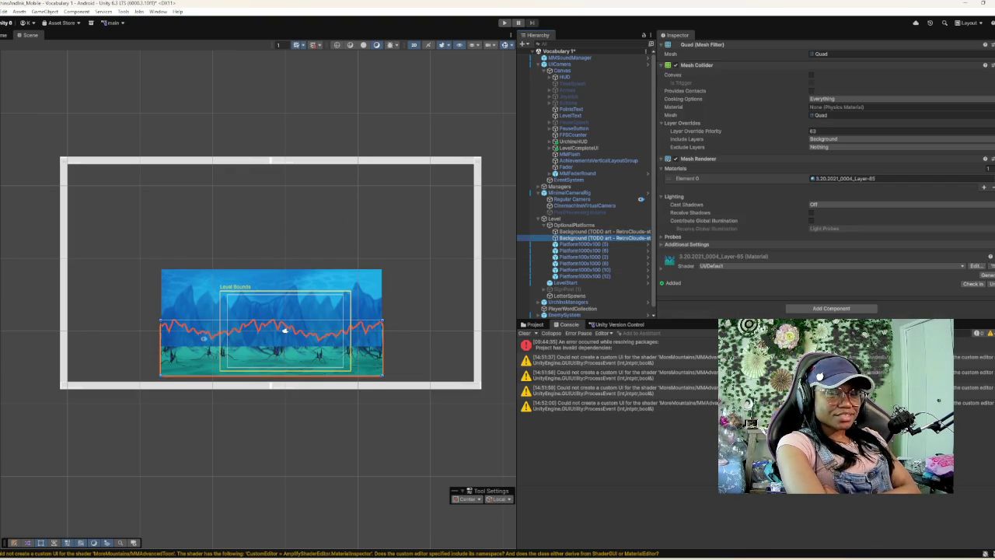
{"action": "scroll", "coordinate": [827, 180], "scroll_direction": "up", "scroll_amount": 2}
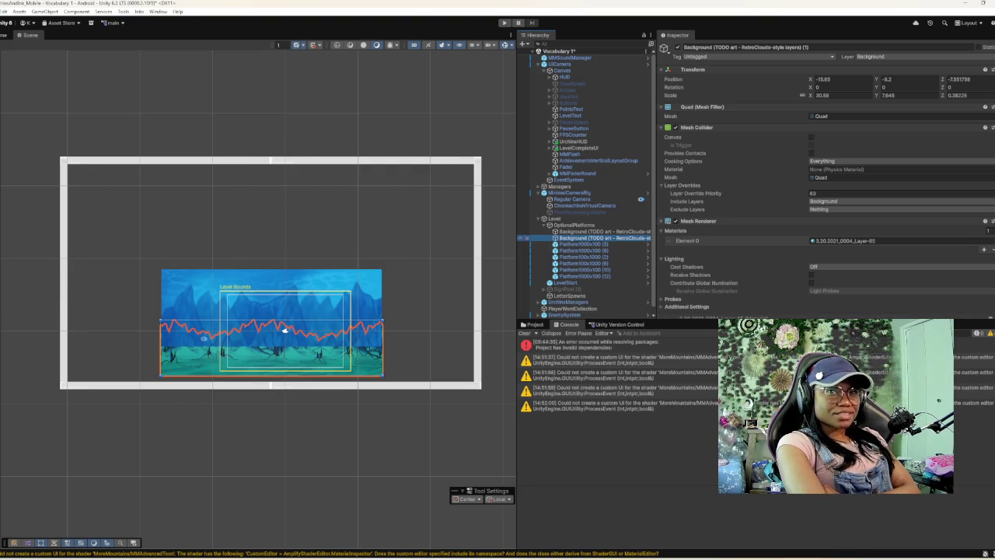
{"action": "left_click", "coordinate": [526, 232]}
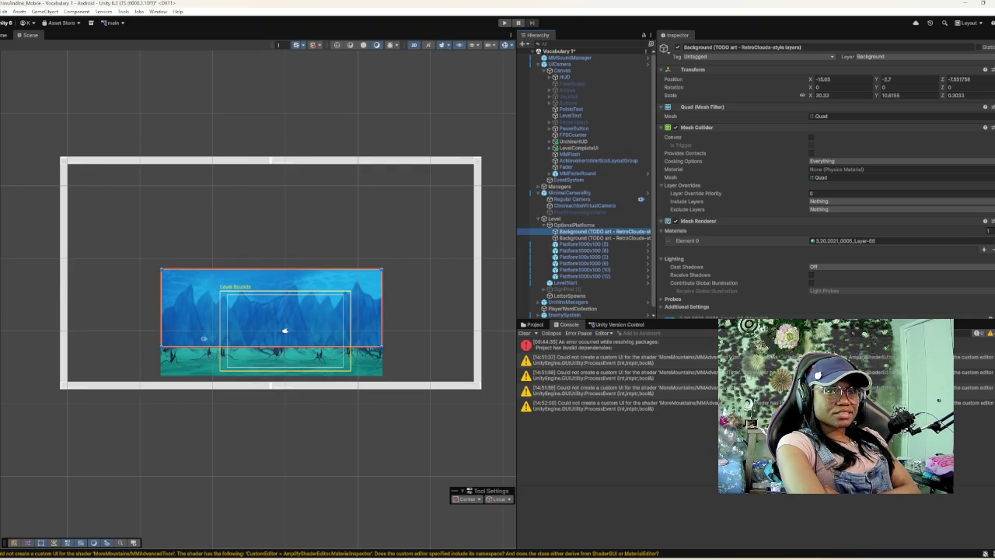
{"action": "left_click", "coordinate": [954, 95]}
- Enter -7.09 as the upper background layer's Z scale and reselect it
{"action": "type", "text": "8.82"}
{"action": "type", "text": "47.6"}
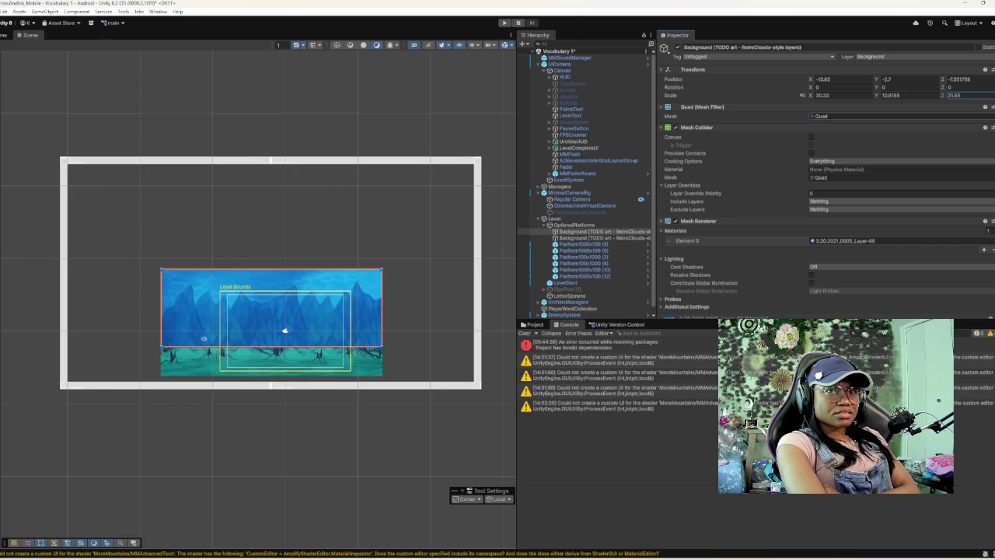
{"action": "type", "text": "18.43"}
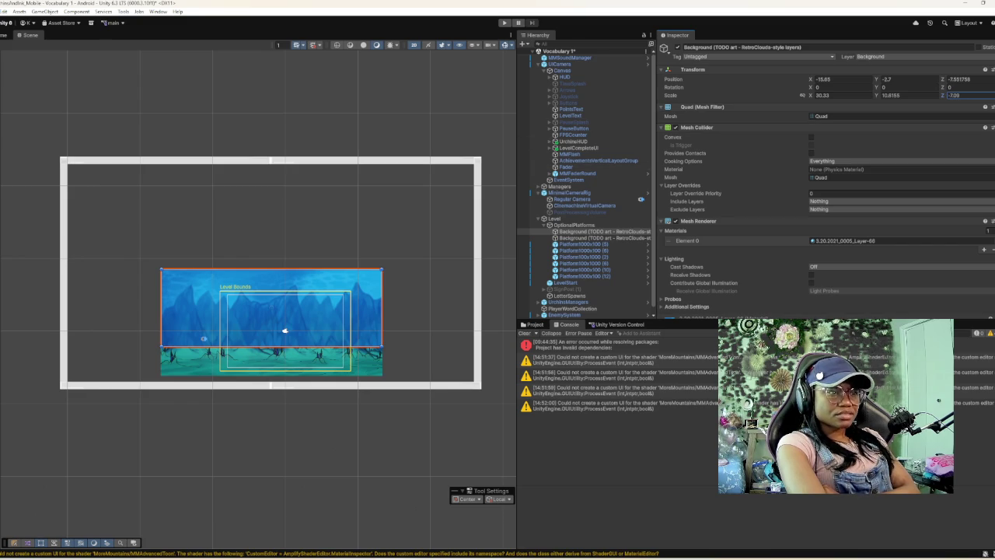
{"action": "key", "text": "ctrl+shift+d"}
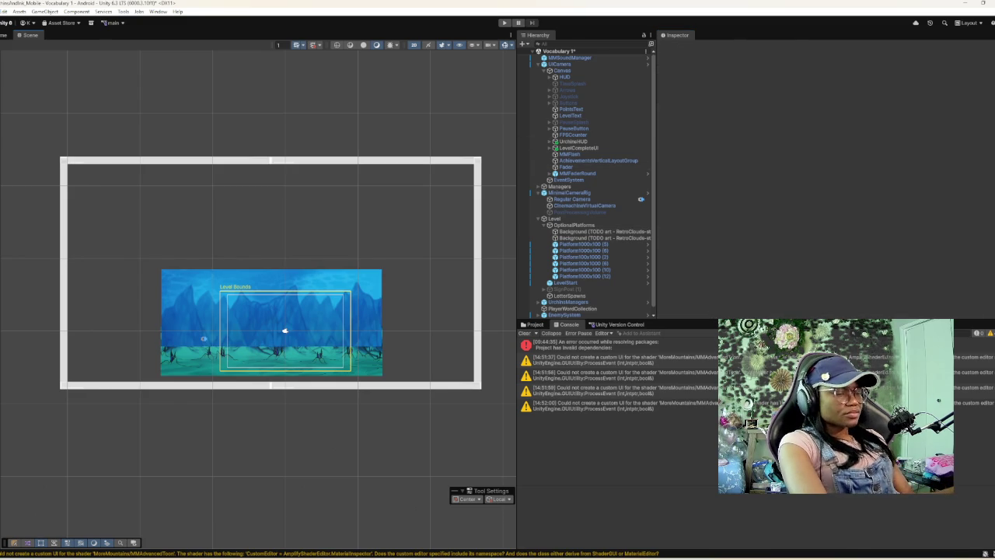
{"action": "left_click", "coordinate": [591, 230]}
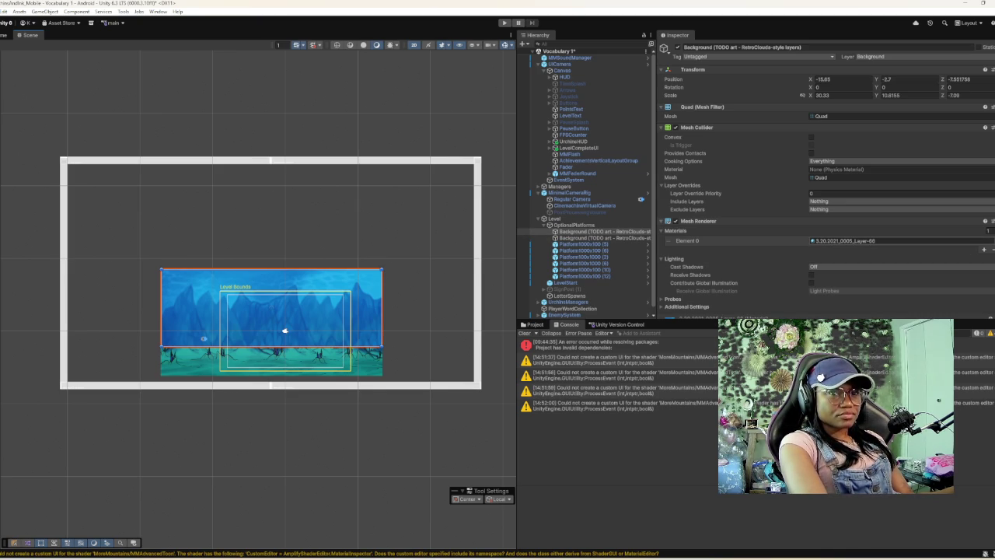
- Preview the teal spiky-forest material on the upper background via a '3.2' search
{"action": "left_click", "coordinate": [990, 240]}
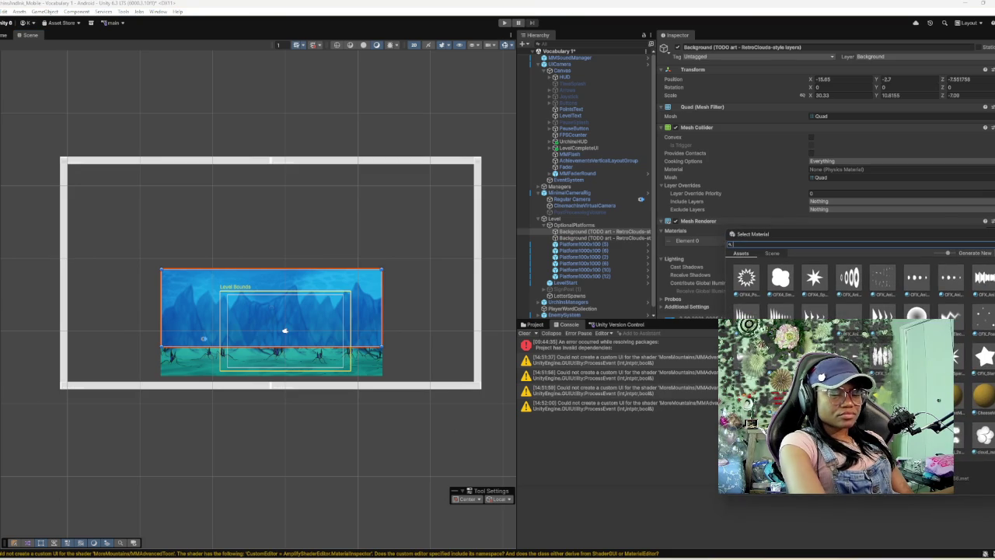
{"action": "type", "text": "3.2"}
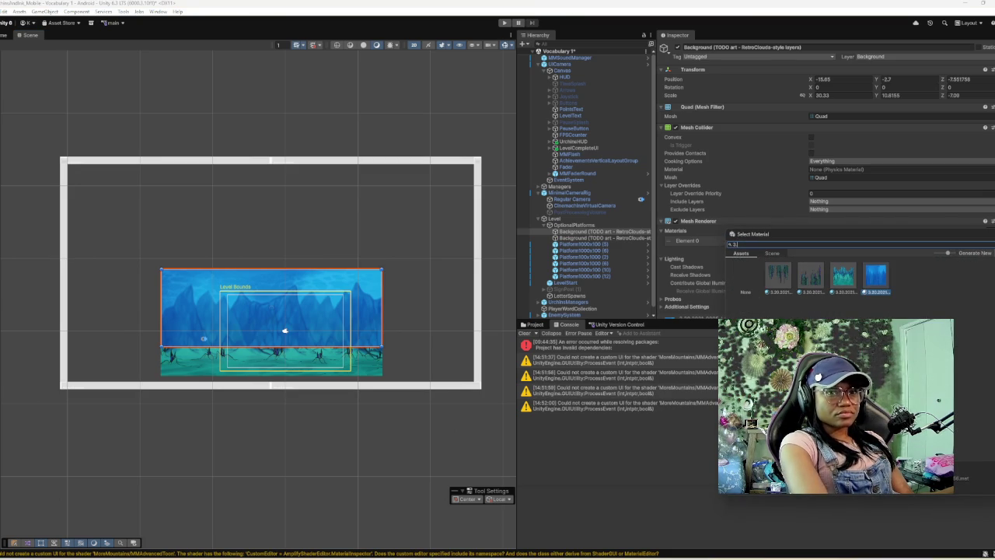
{"action": "left_click", "coordinate": [843, 276]}
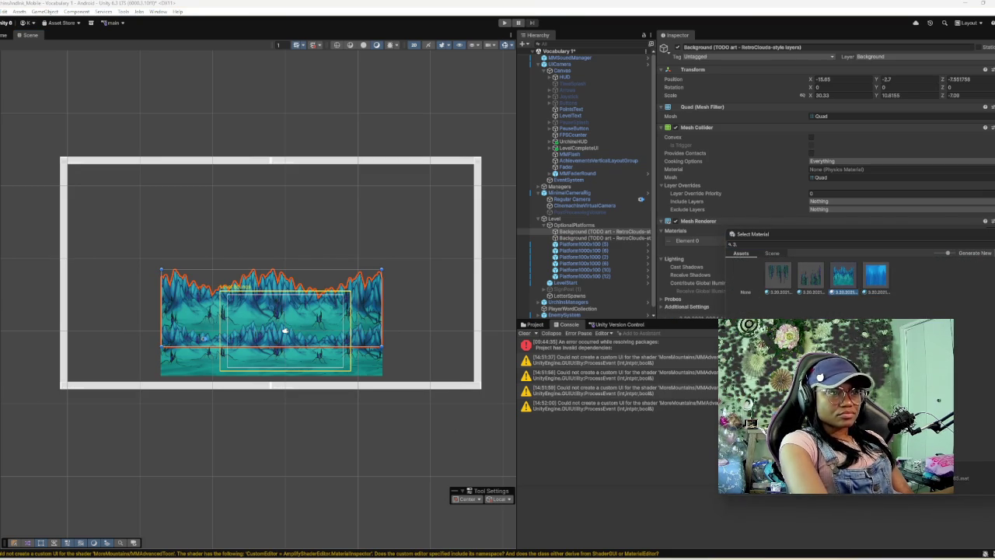
- Try the blue material on the lower background layer
{"action": "left_click", "coordinate": [614, 238]}
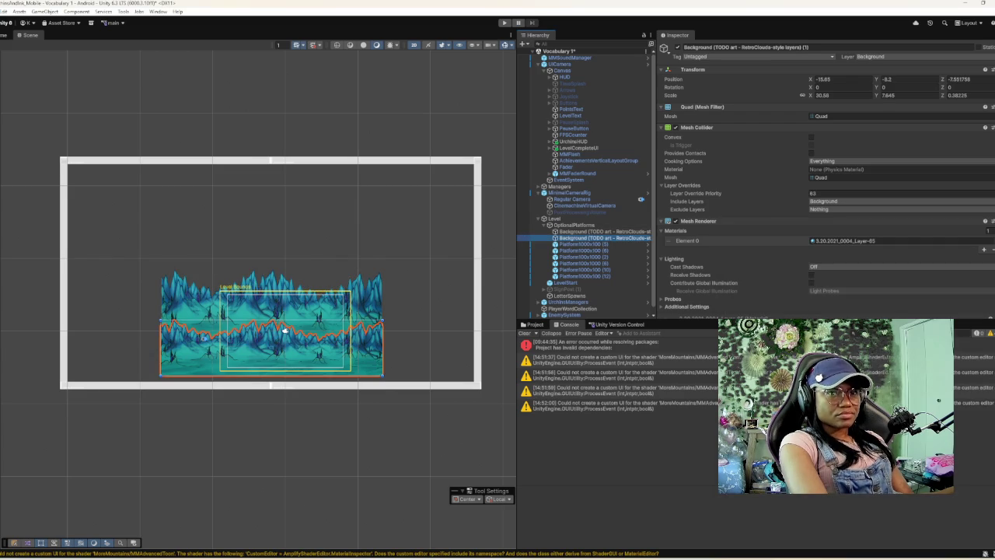
{"action": "left_click", "coordinate": [975, 240]}
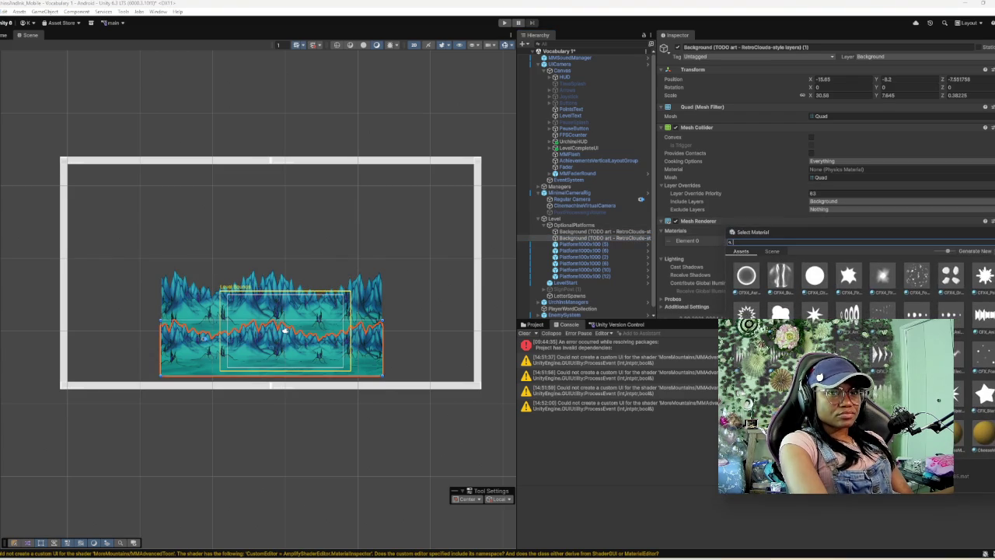
{"action": "type", "text": "3.3"}
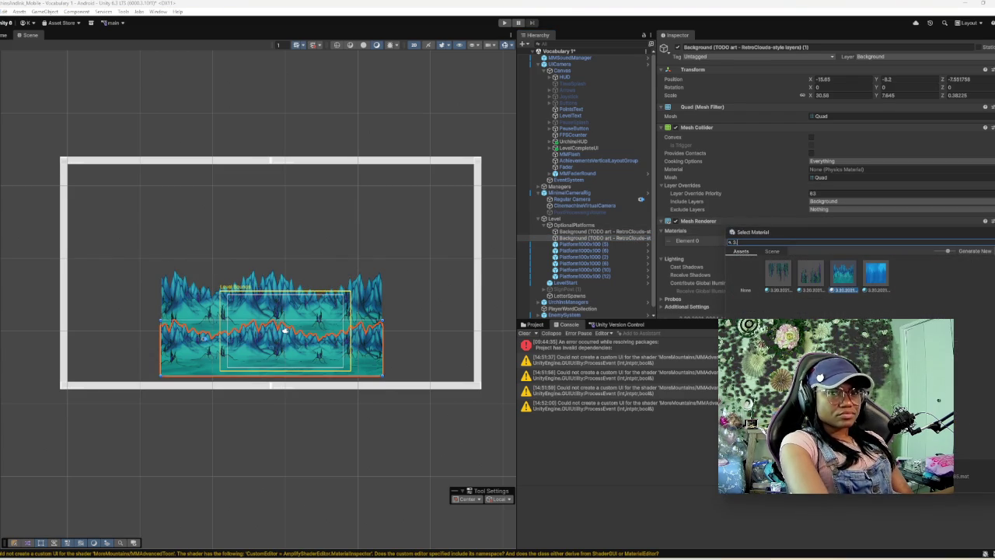
{"action": "key", "text": "Right"}
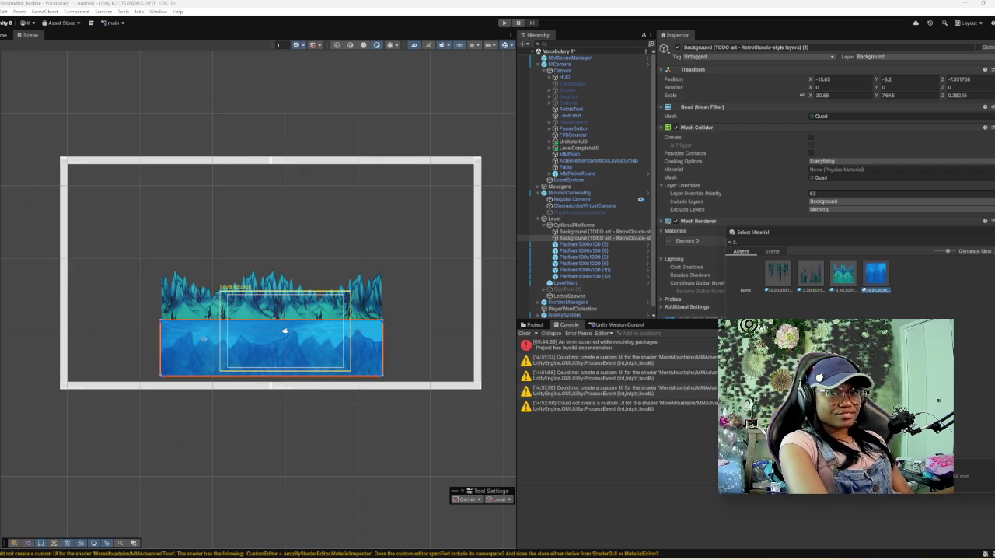
- Dismiss the picker unchanged and open the 3.20.2021_0005_Layer-68 material's settings
{"action": "left_click", "coordinate": [284, 330]}
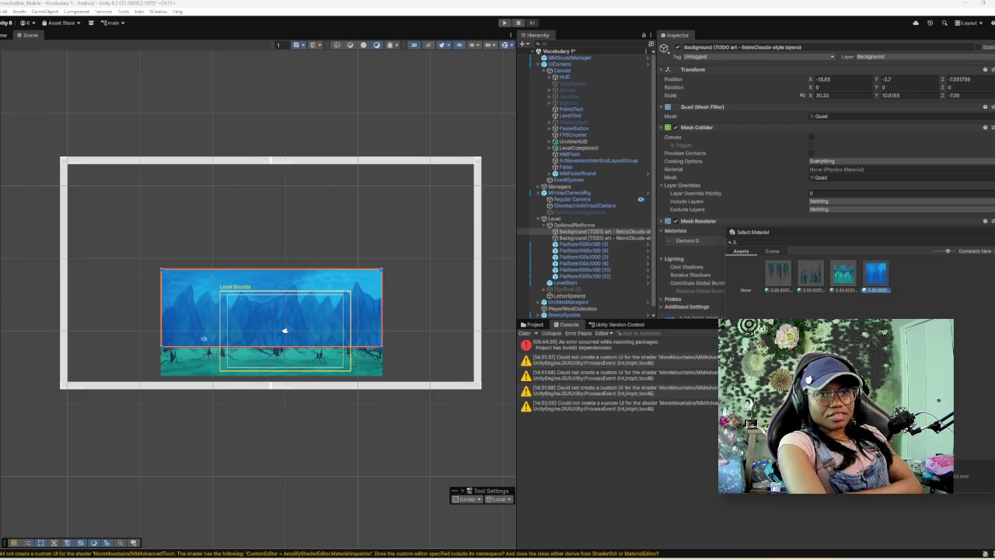
{"action": "key", "text": "Return"}
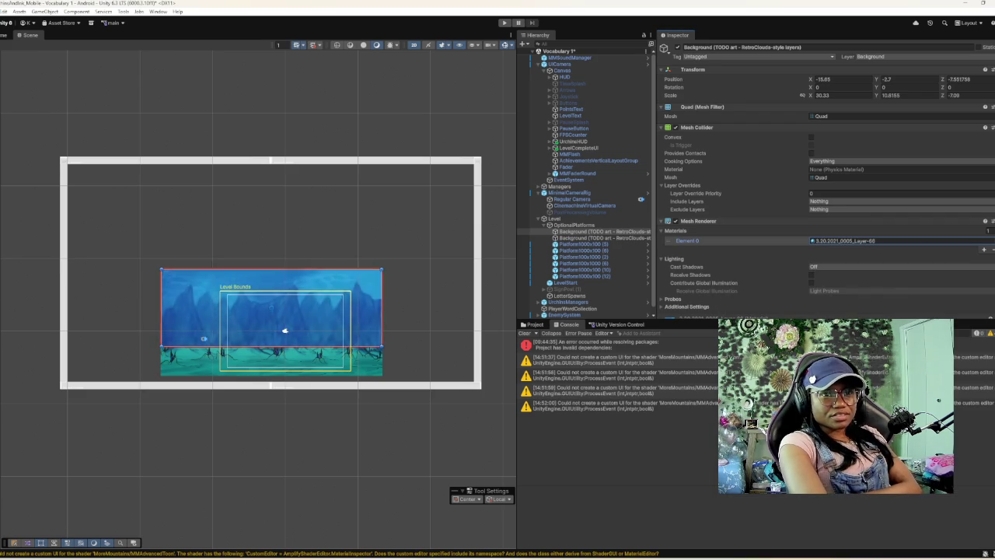
{"action": "double_click", "coordinate": [844, 240]}
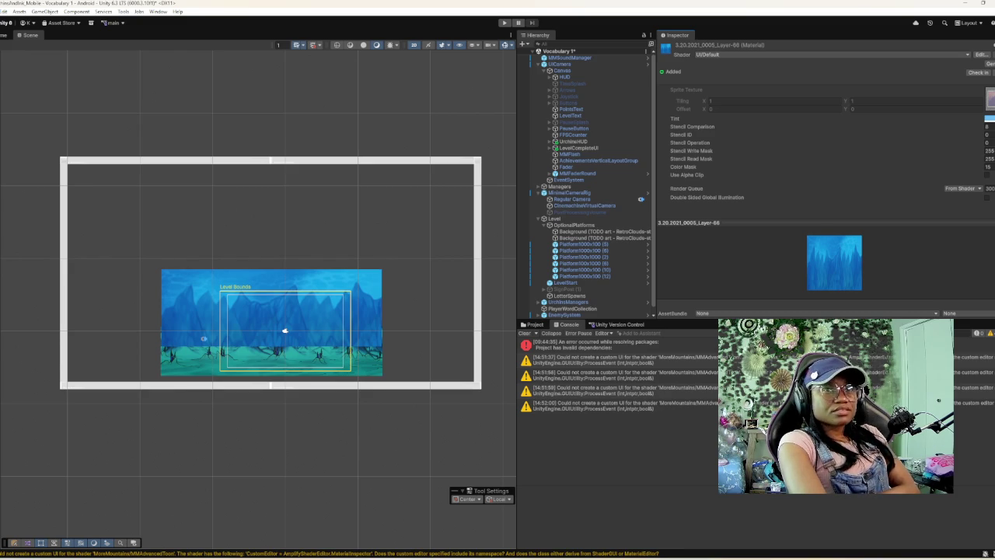
{"action": "left_click", "coordinate": [285, 331]}
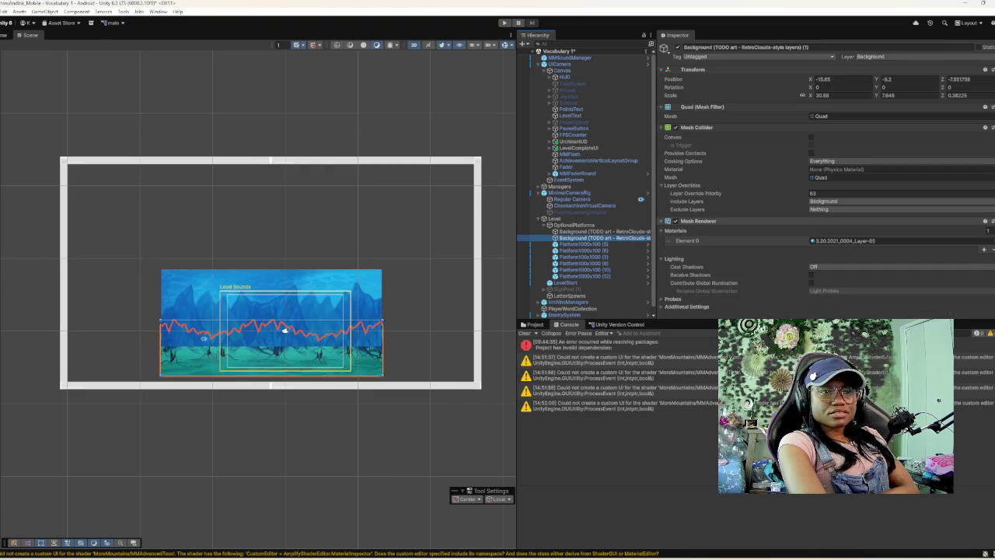
{"action": "scroll", "coordinate": [824, 179], "scroll_direction": "down", "scroll_amount": 2}
{"action": "left_click", "coordinate": [843, 170]}
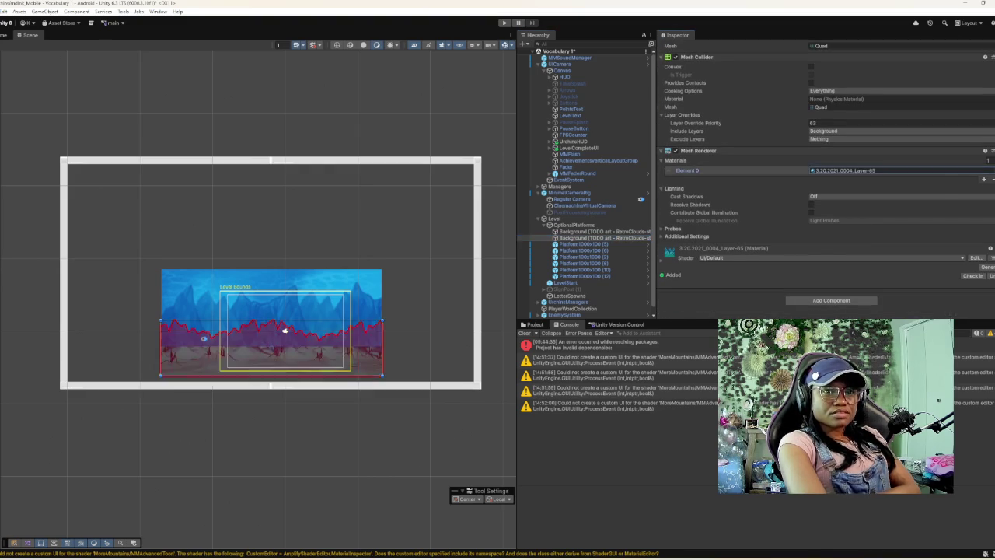
{"action": "scroll", "coordinate": [824, 179], "scroll_direction": "down", "scroll_amount": 5}
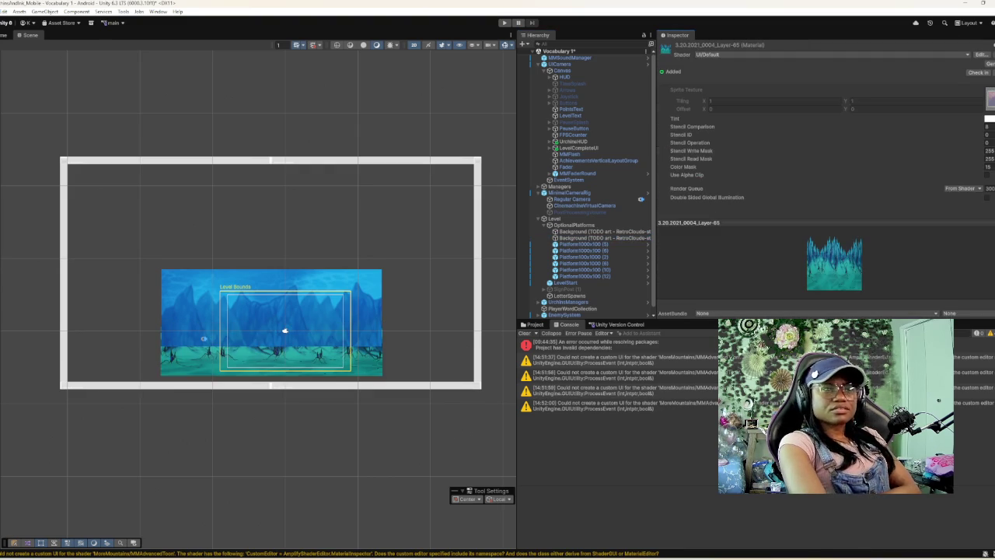
{"action": "left_click", "coordinate": [536, 238]}
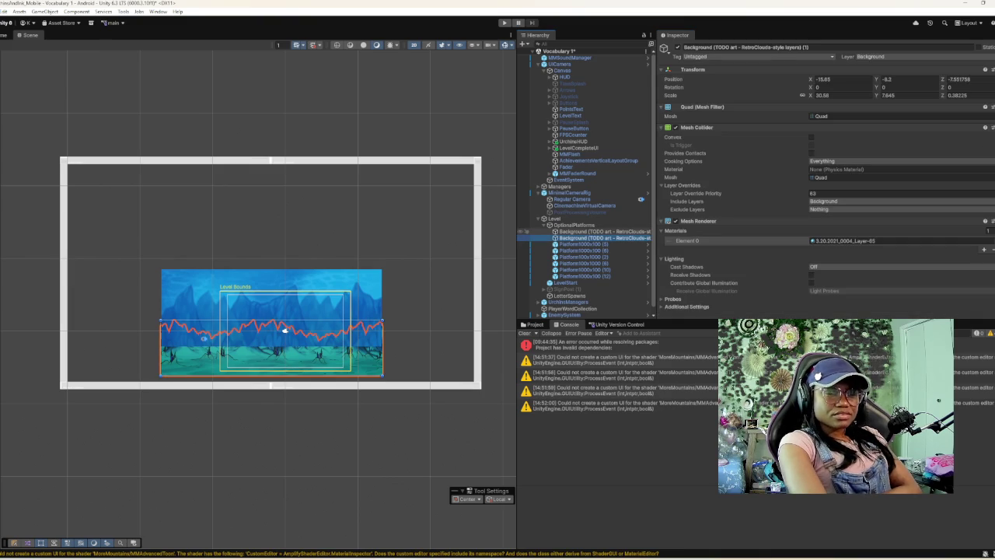
{"action": "left_click", "coordinate": [285, 330]}
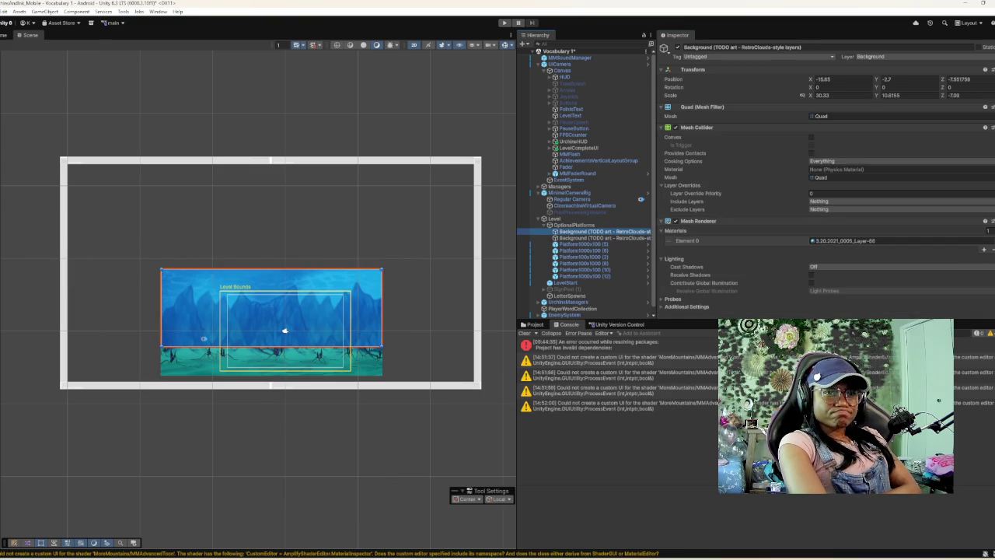
{"action": "left_click", "coordinate": [984, 241]}
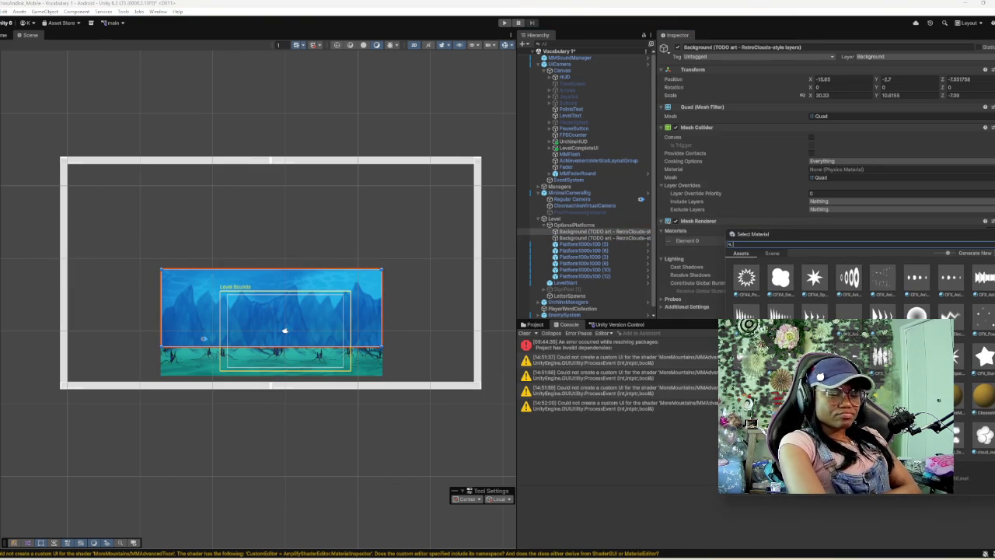
{"action": "type", "text": "0"}
{"action": "key", "text": "BackSpace"}
{"action": "type", "text": ".2"}
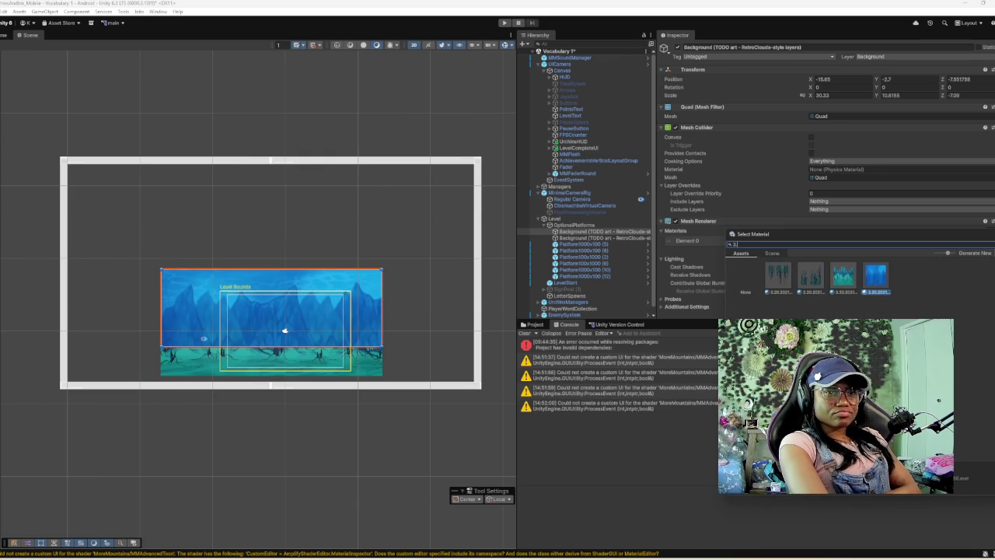
{"action": "key", "text": "Left"}
{"action": "key", "text": "Left"}
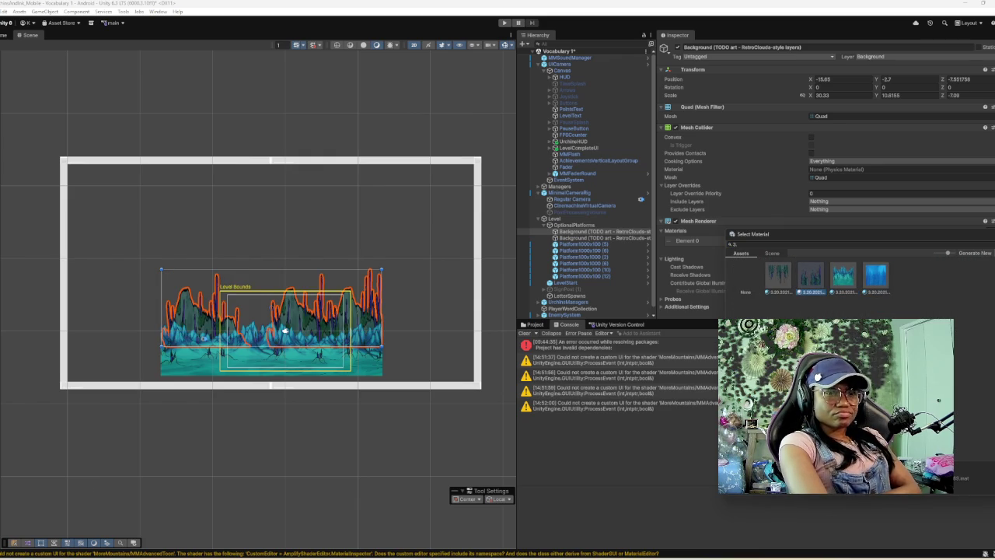
{"action": "key", "text": "Left"}
{"action": "key", "text": "Right"}
{"action": "key", "text": "Right"}
{"action": "key", "text": "Right"}
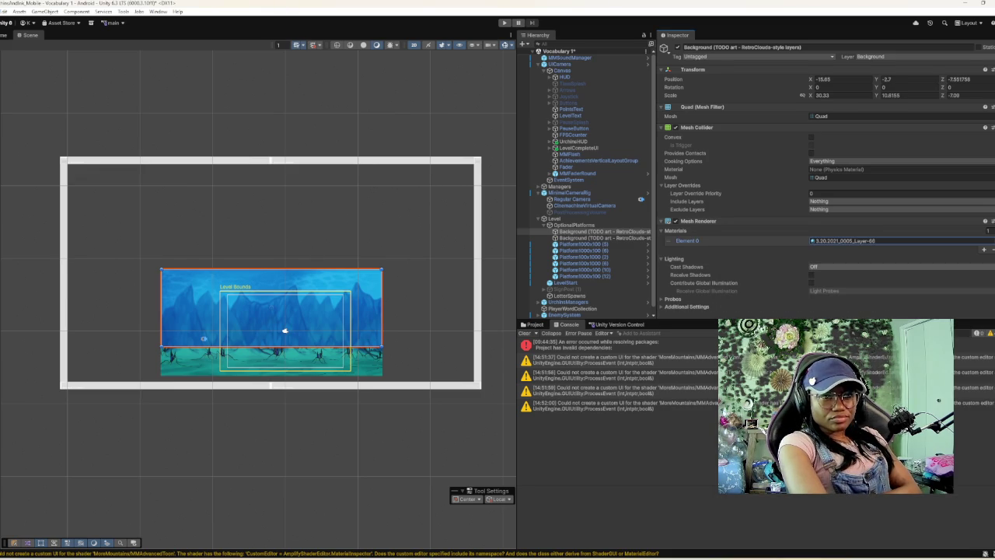
{"action": "key", "text": "Return"}
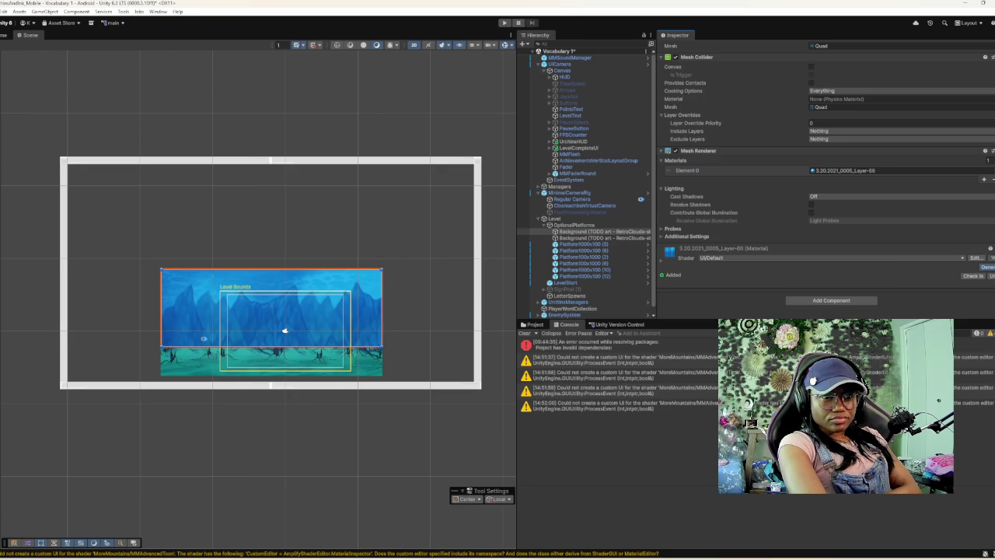
{"action": "left_click", "coordinate": [984, 267]}
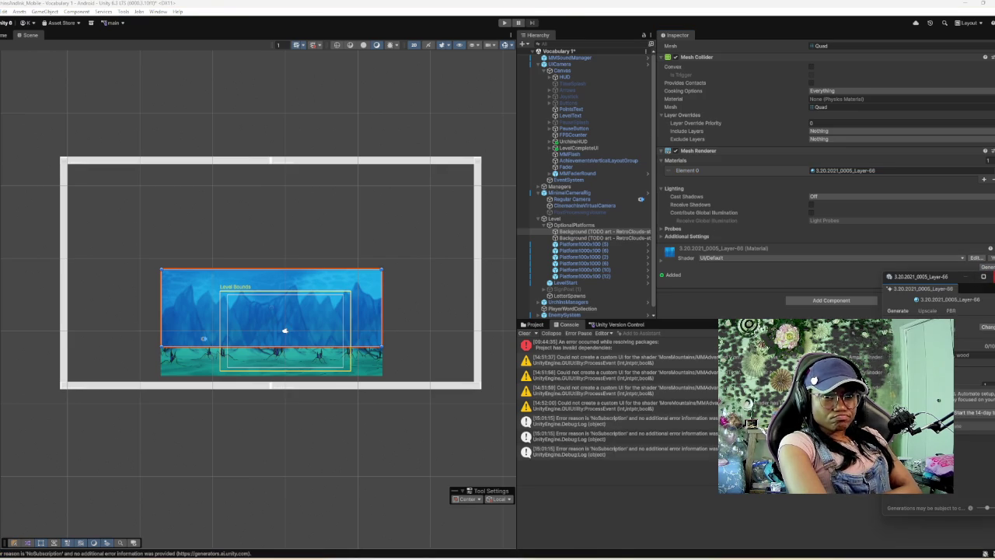
{"action": "left_click", "coordinate": [983, 276]}
{"action": "scroll", "coordinate": [826, 175], "scroll_direction": "up", "scroll_amount": 3}
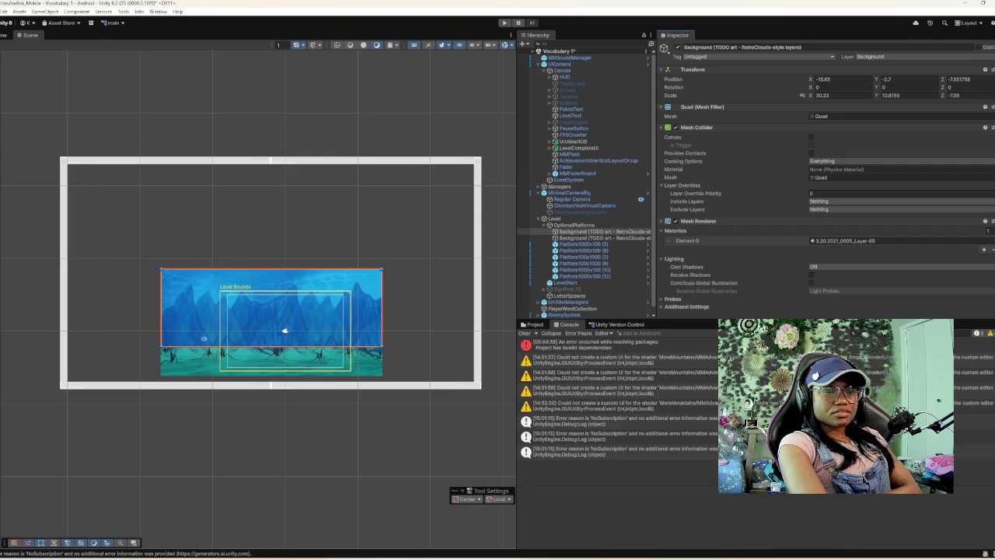
{"action": "left_click", "coordinate": [285, 330]}
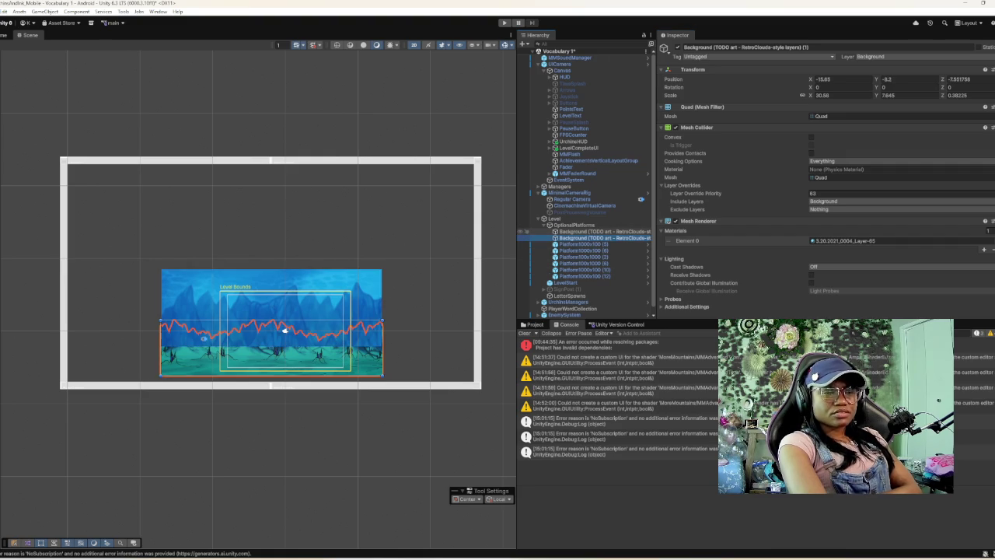
- Increase the Background layer's Position Z so it sits farther behind the trees, then deselect it
{"action": "left_click", "coordinate": [284, 330]}
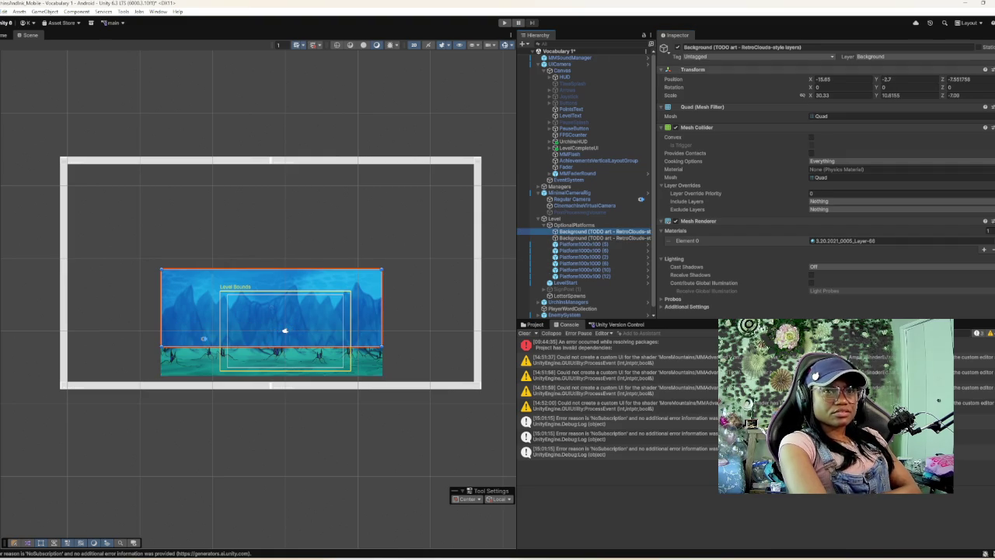
{"action": "left_click", "coordinate": [952, 79]}
{"action": "type", "text": "2"}
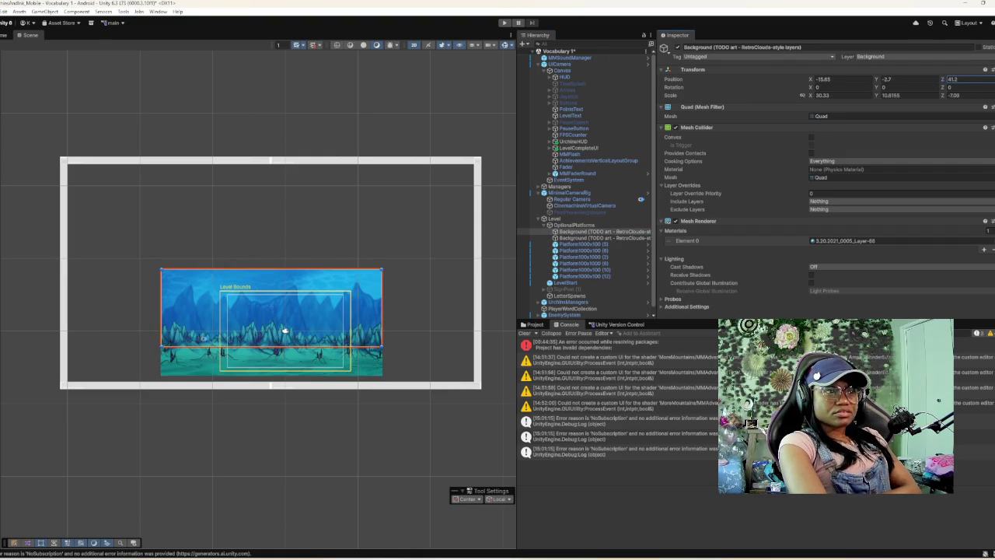
{"action": "type", "text": "3.855.4"}
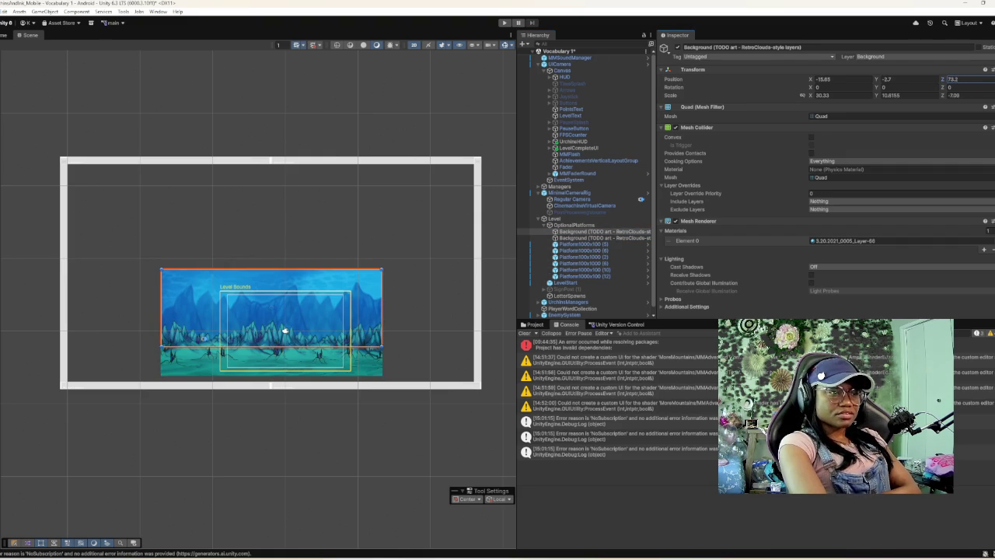
{"action": "left_click", "coordinate": [285, 330]}
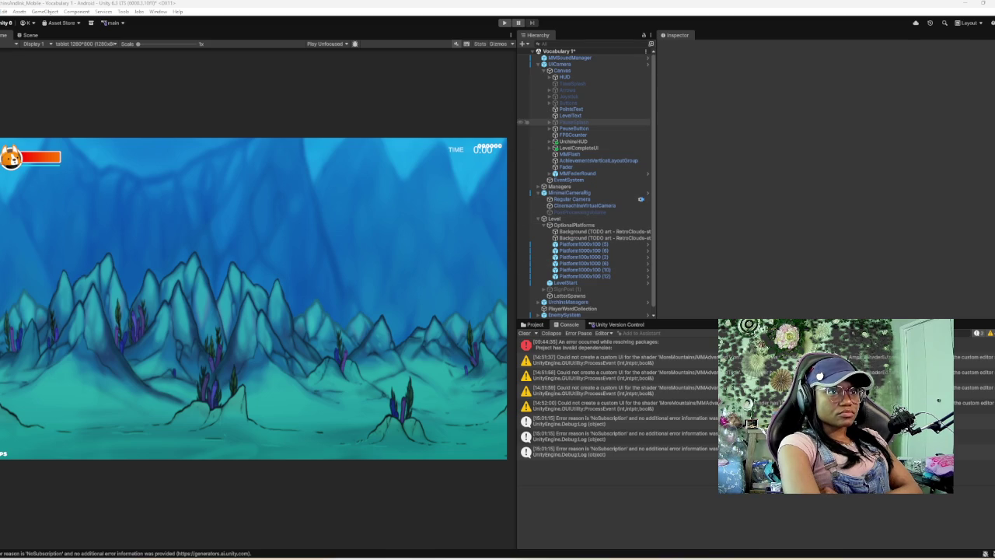
- Collapse the UICamera, MinimalCameraRig and OptionalPlatforms branches and inspect the LevelStart checkpoint
{"action": "left_click", "coordinate": [538, 63]}
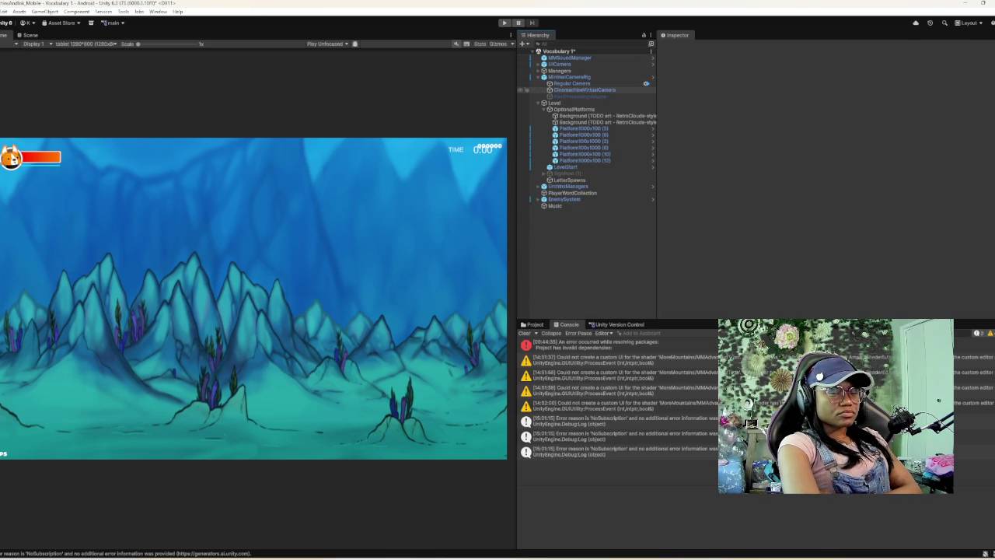
{"action": "left_click", "coordinate": [538, 77]}
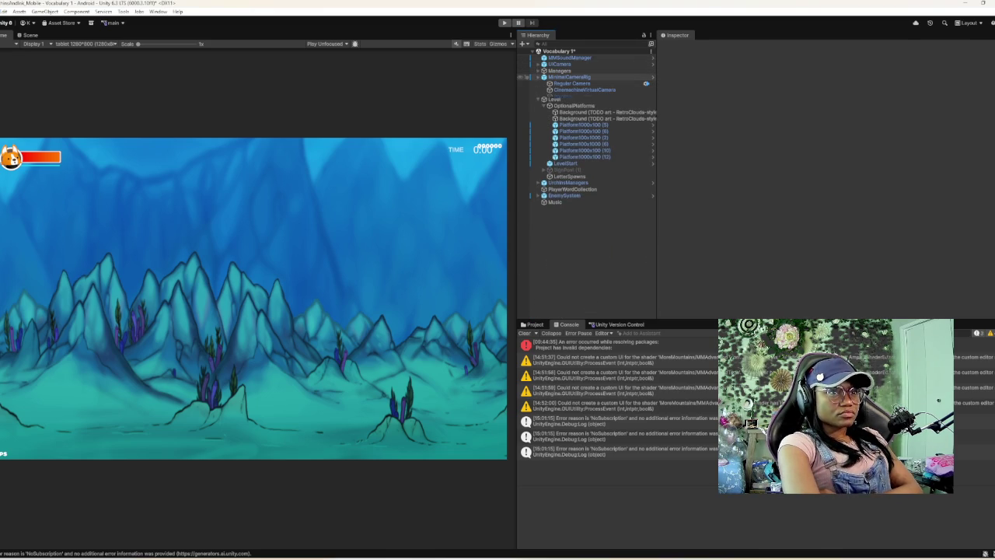
{"action": "left_click", "coordinate": [555, 83]}
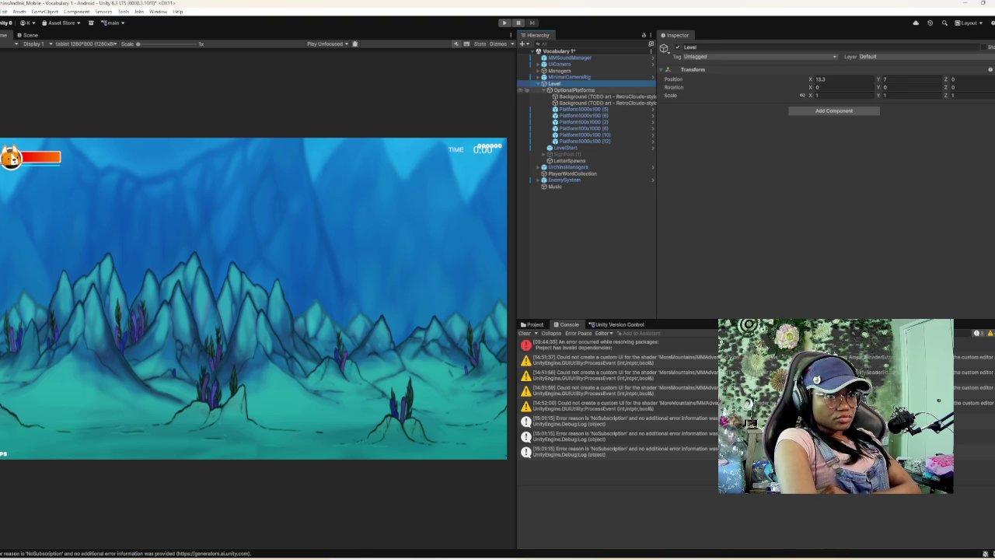
{"action": "left_click", "coordinate": [549, 90]}
{"action": "left_click", "coordinate": [565, 96]}
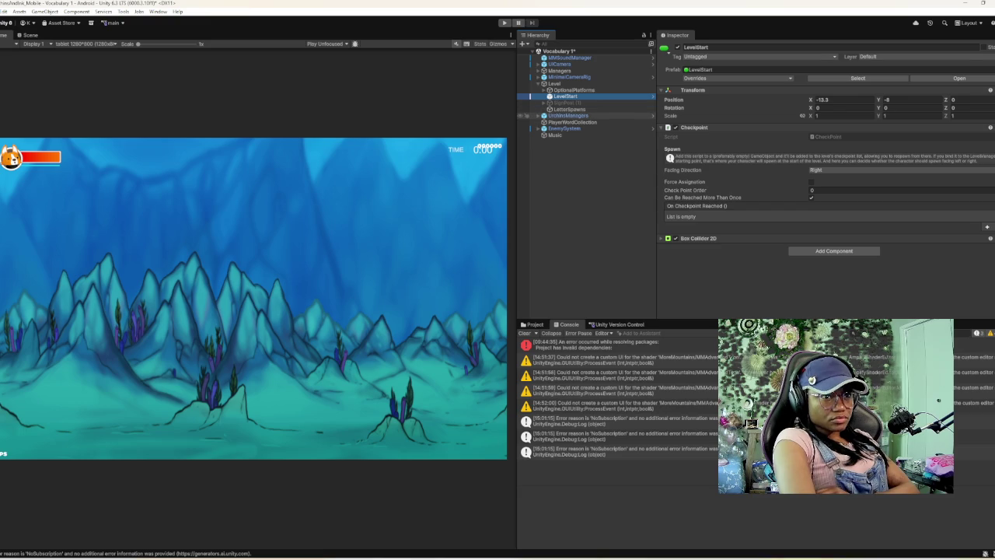
- Inspect GameManager and LevelManager, then open the Sumi player prefab in Prefab Mode
{"action": "left_click", "coordinate": [567, 115]}
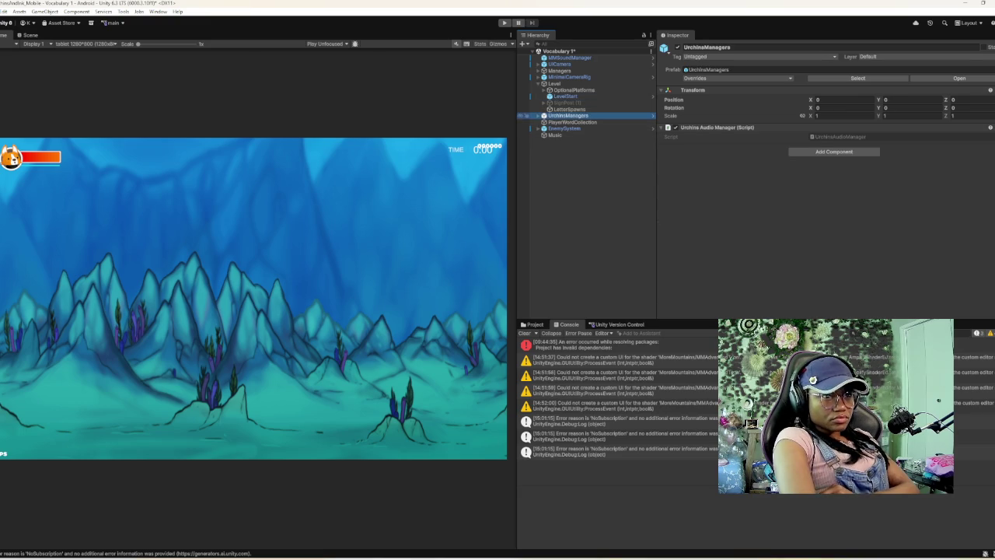
{"action": "left_click", "coordinate": [538, 115]}
{"action": "left_click", "coordinate": [568, 122]}
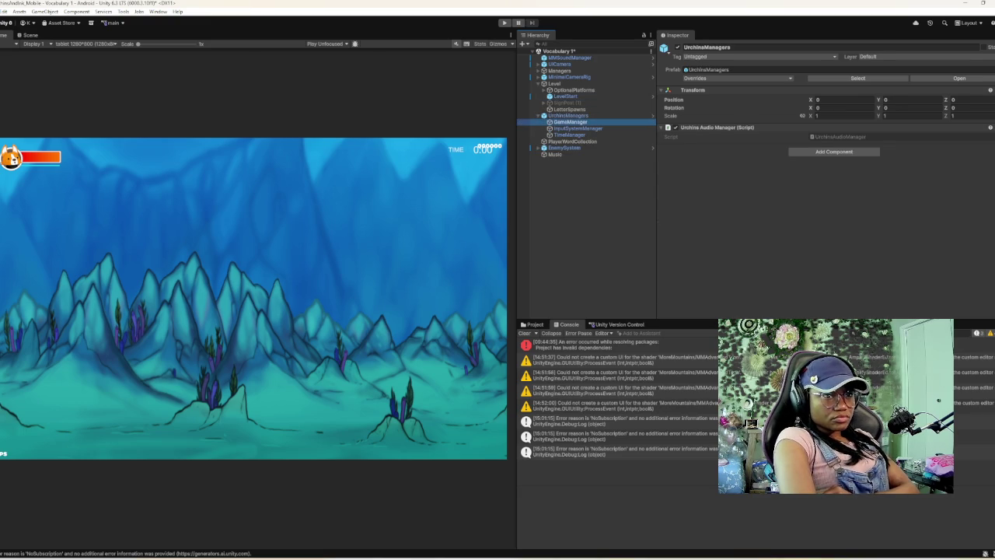
{"action": "scroll", "coordinate": [723, 233], "scroll_direction": "down", "scroll_amount": 2}
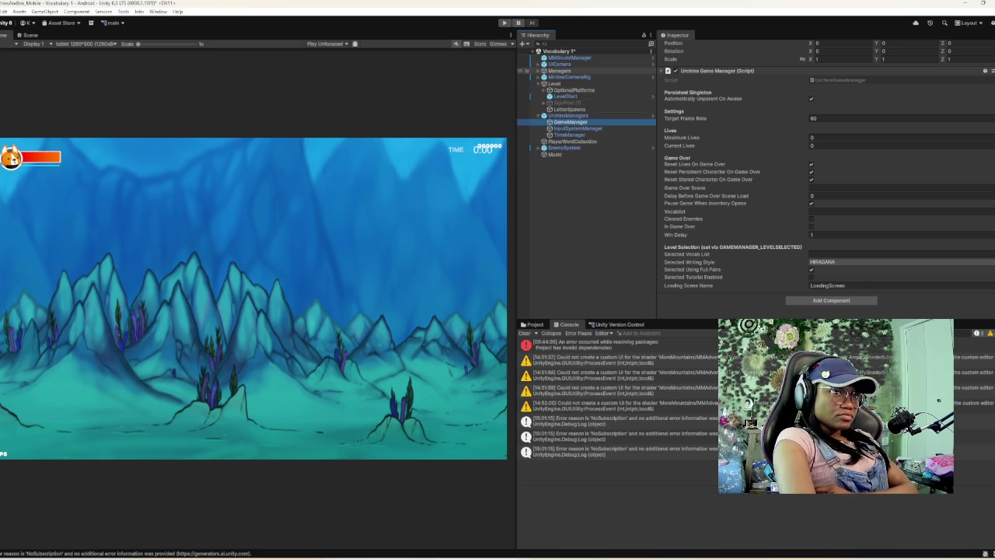
{"action": "left_click", "coordinate": [538, 70]}
{"action": "left_click", "coordinate": [569, 77]}
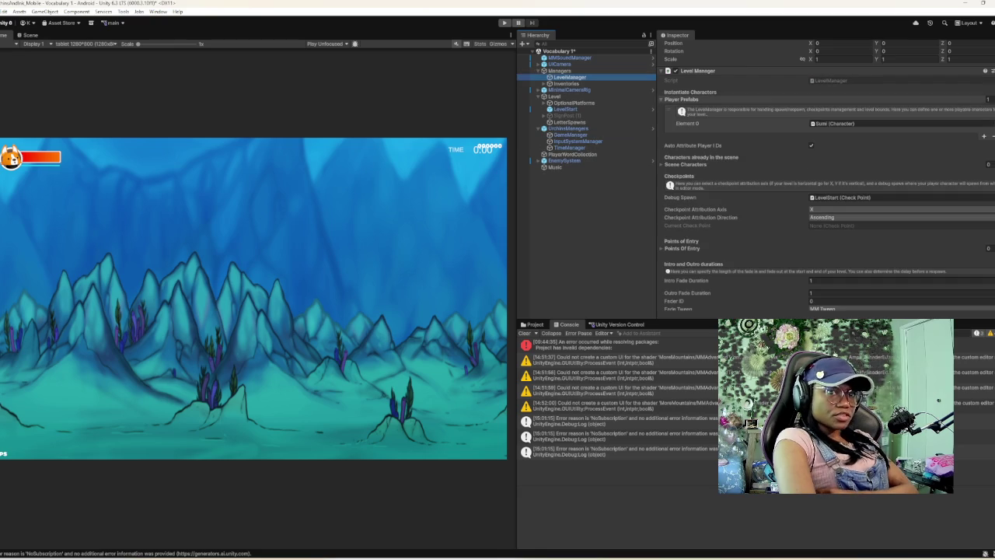
{"action": "double_click", "coordinate": [834, 122]}
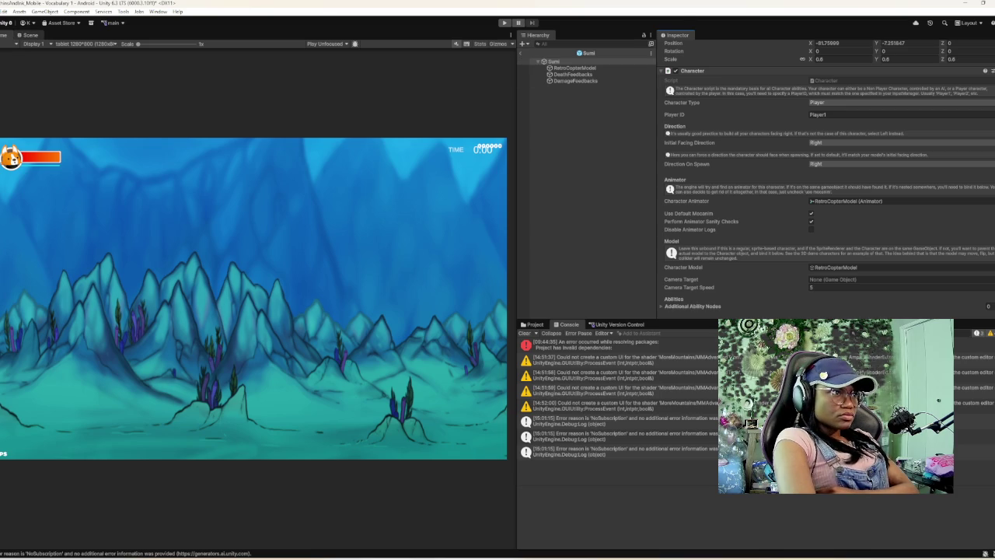
- Set RetroCopterModel's sprite to 'sumi swim right angle.4_0' instead of the orange helicopter
{"action": "left_click", "coordinate": [29, 35]}
{"action": "scroll", "coordinate": [824, 175], "scroll_direction": "down", "scroll_amount": 3}
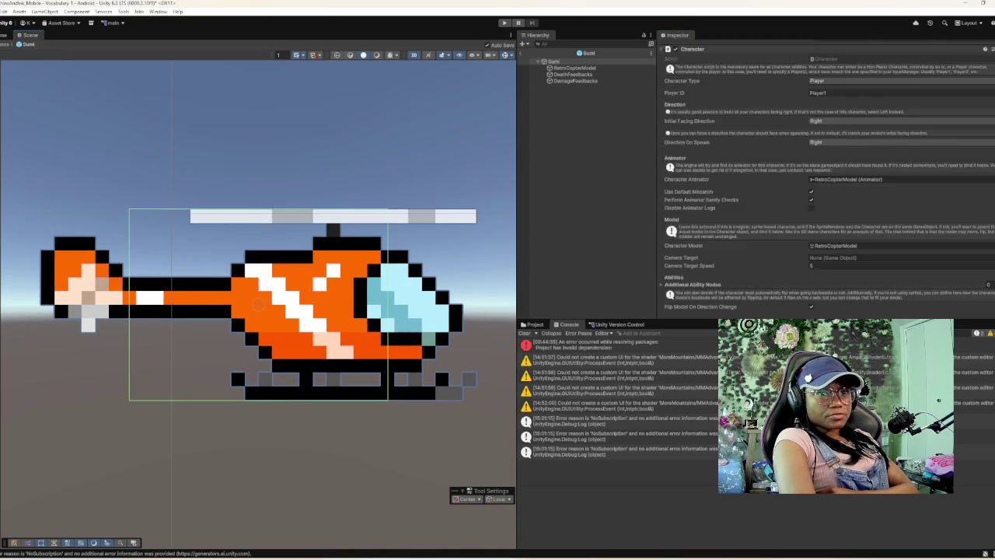
{"action": "scroll", "coordinate": [824, 175], "scroll_direction": "up", "scroll_amount": 4}
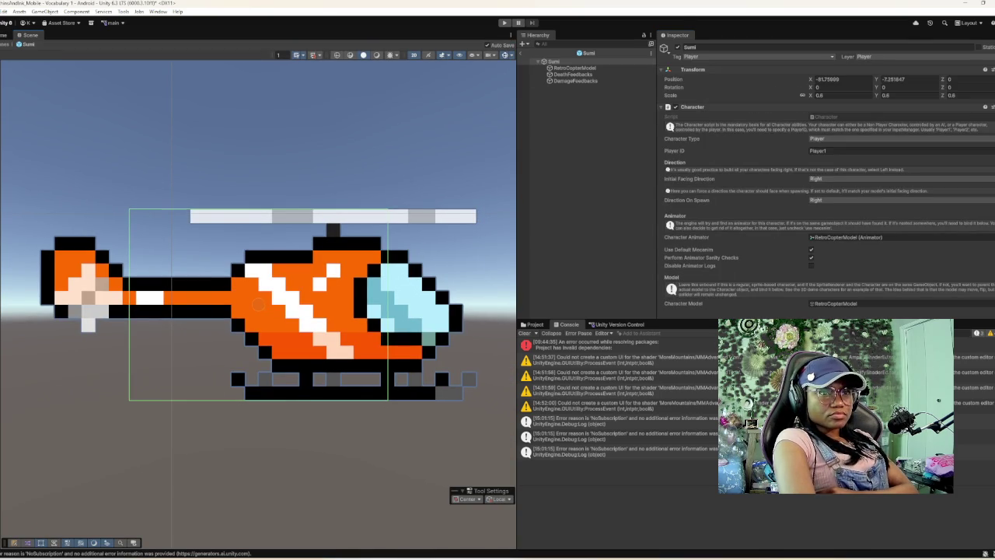
{"action": "left_click", "coordinate": [574, 67]}
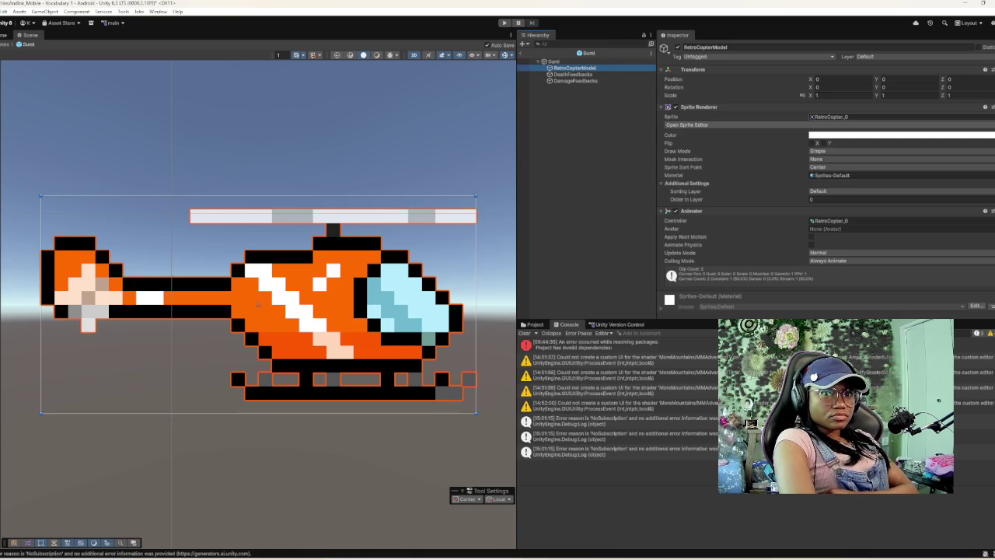
{"action": "left_click", "coordinate": [990, 116]}
{"action": "scroll", "coordinate": [863, 226], "scroll_direction": "up", "scroll_amount": 10}
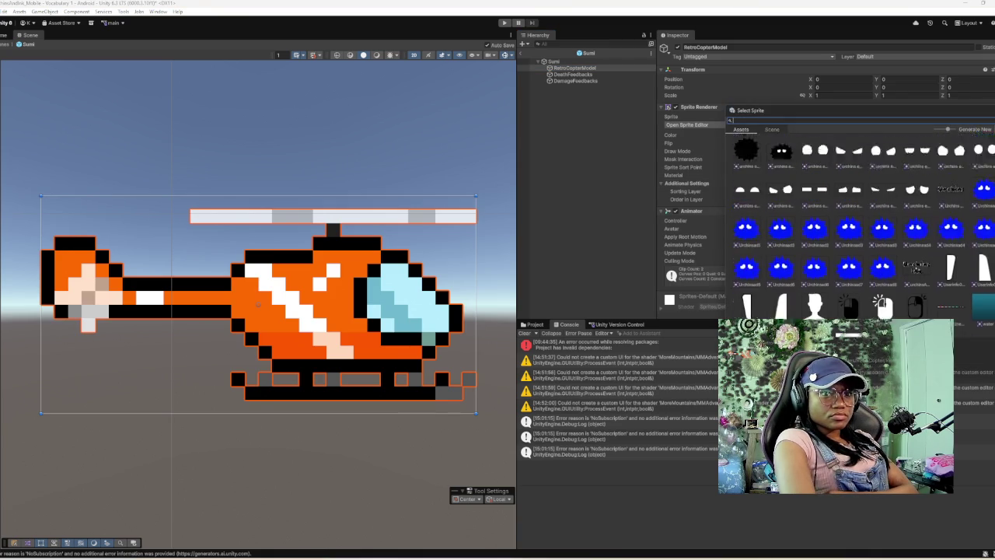
{"action": "scroll", "coordinate": [863, 225], "scroll_direction": "up", "scroll_amount": 10}
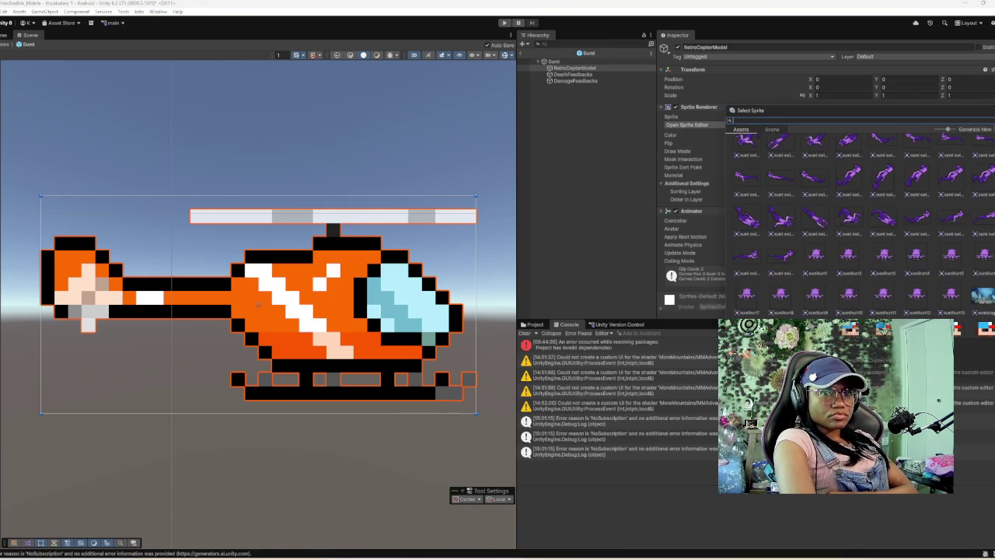
{"action": "scroll", "coordinate": [862, 233], "scroll_direction": "up", "scroll_amount": 3}
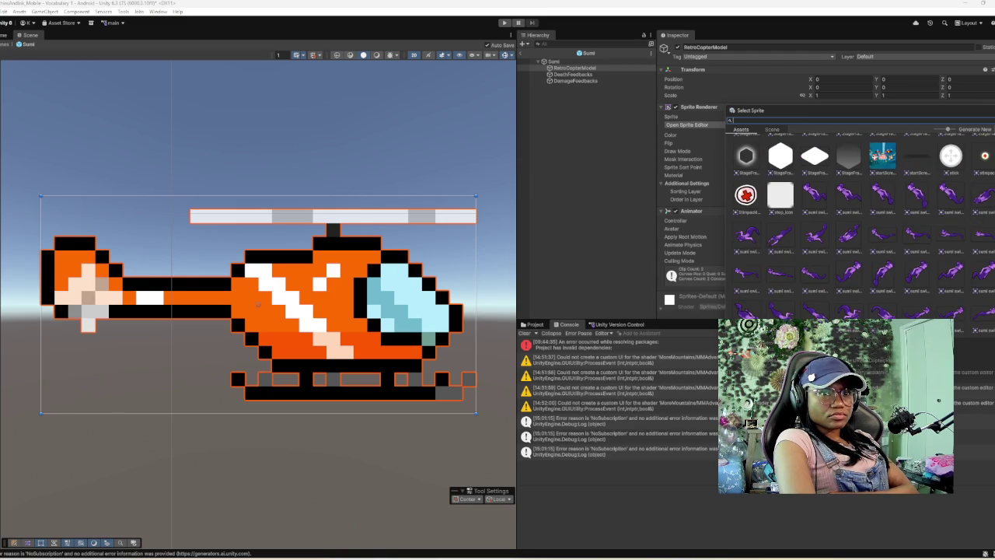
{"action": "left_click", "coordinate": [849, 272]}
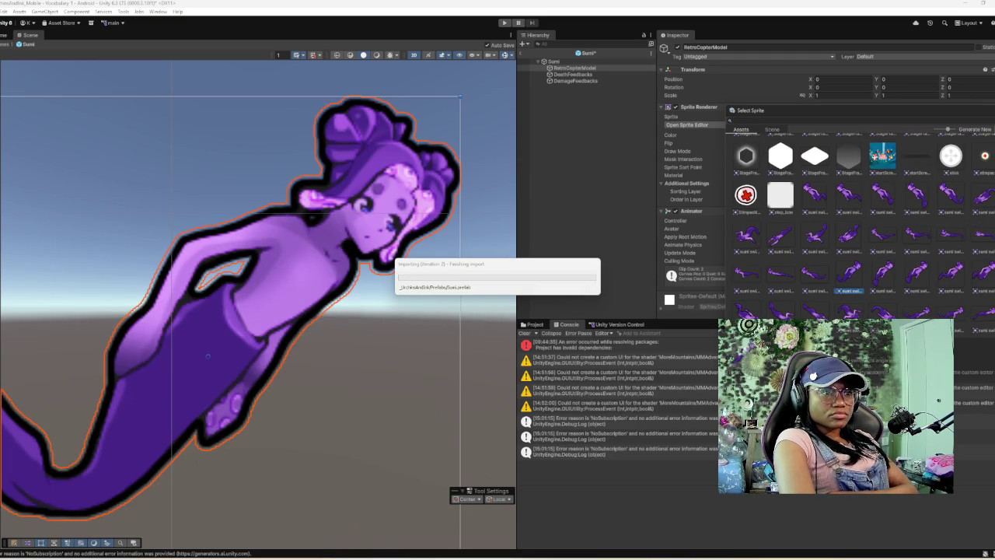
{"action": "scroll", "coordinate": [297, 306], "scroll_direction": "down", "scroll_amount": 5}
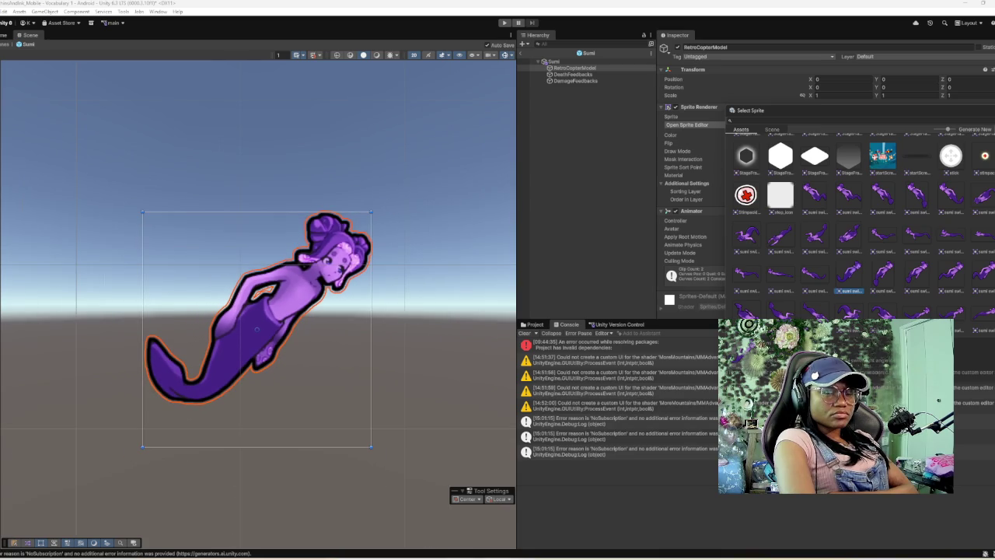
{"action": "left_click", "coordinate": [572, 74]}
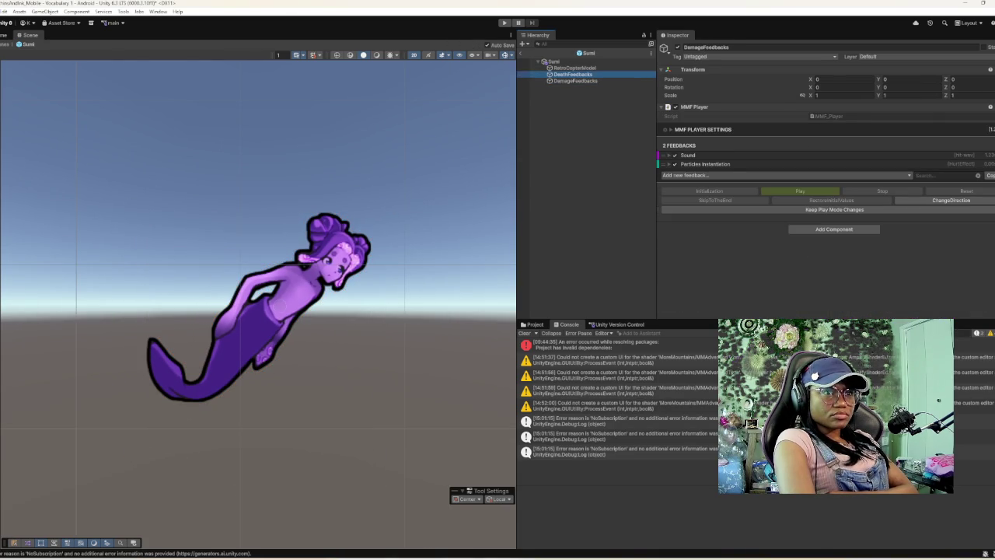
{"action": "left_click", "coordinate": [573, 67]}
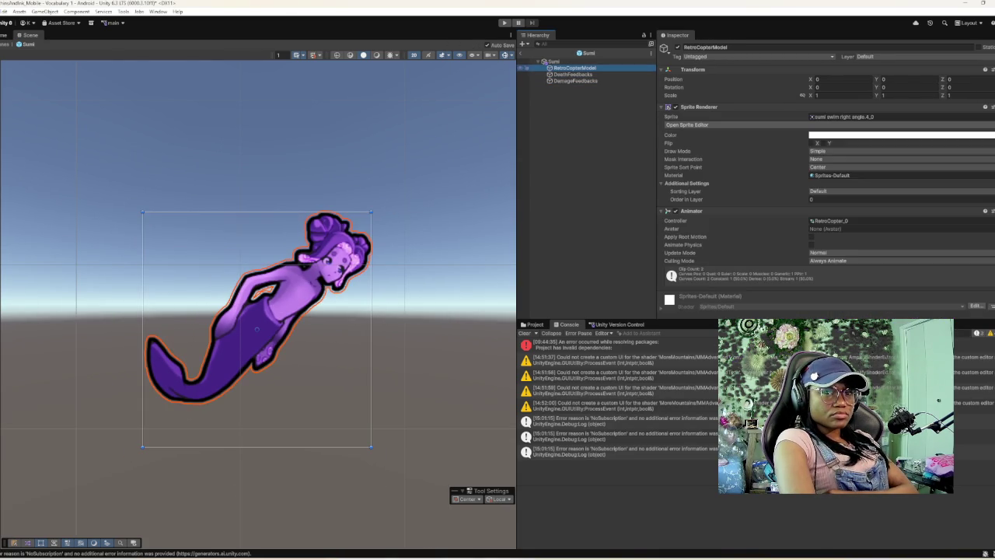
- Rename RetroCopterModel to SumiModel
{"action": "left_click", "coordinate": [705, 47]}
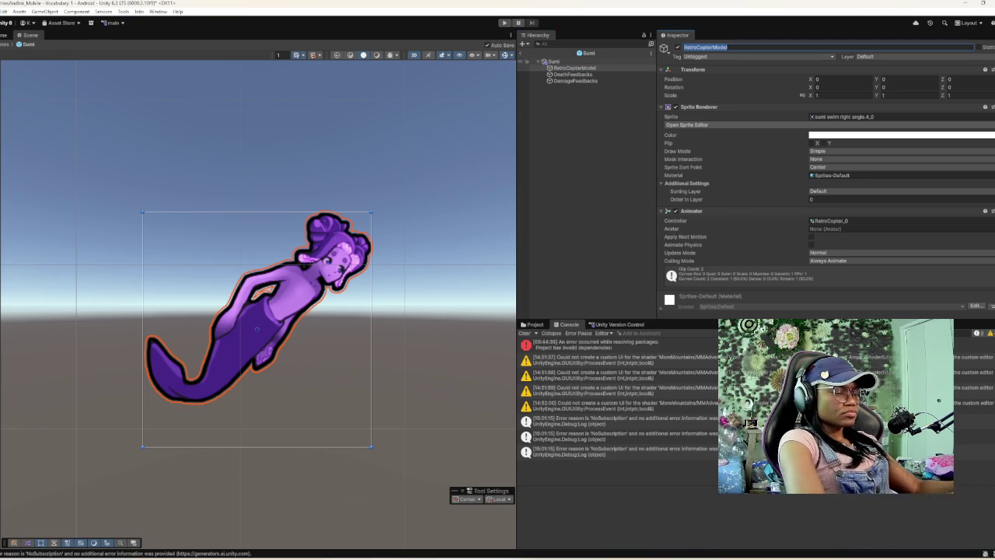
{"action": "type", "text": "SumiModel"}
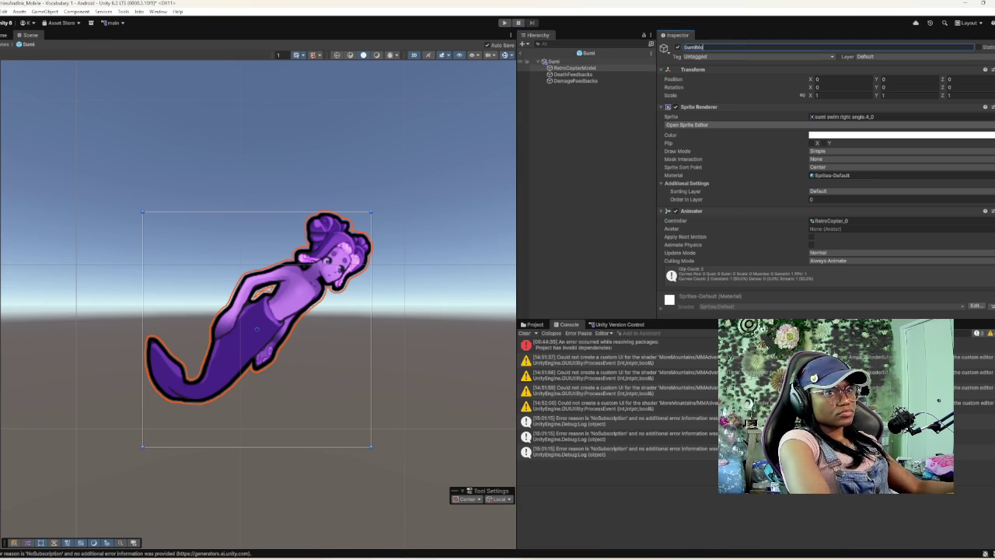
{"action": "key", "text": "Return"}
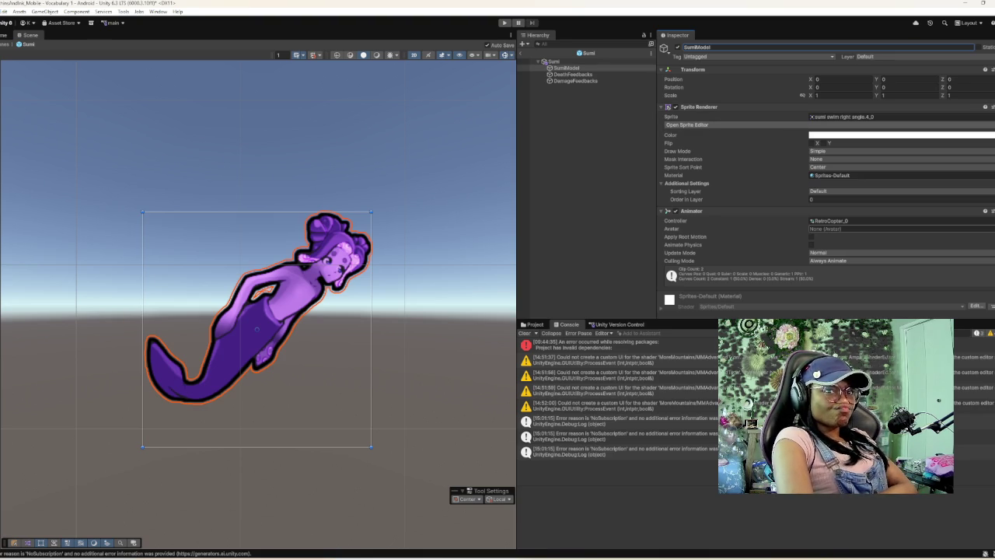
- Set the model's Animator Controller to SumiSkin and start Play mode to test it
{"action": "left_click", "coordinate": [991, 221]}
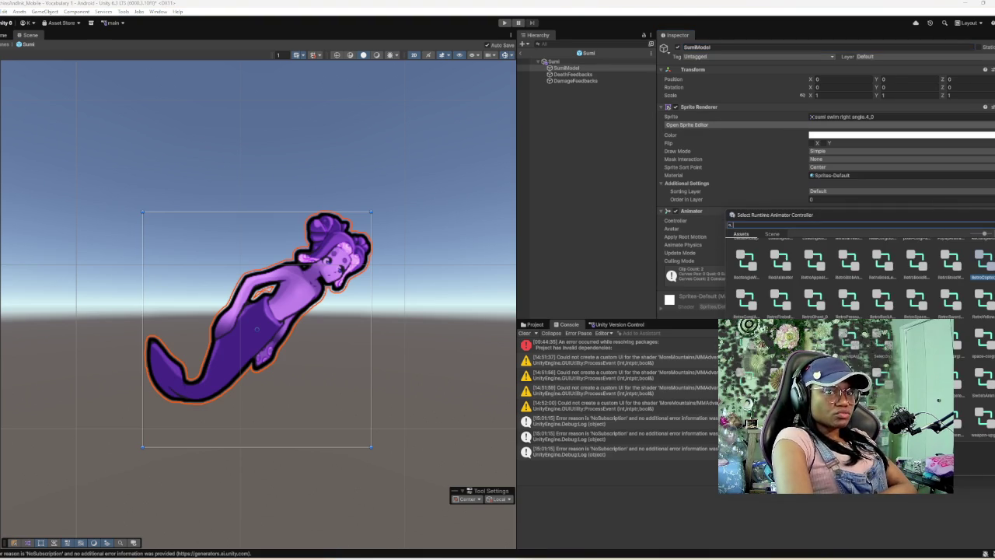
{"action": "type", "text": "sumi"}
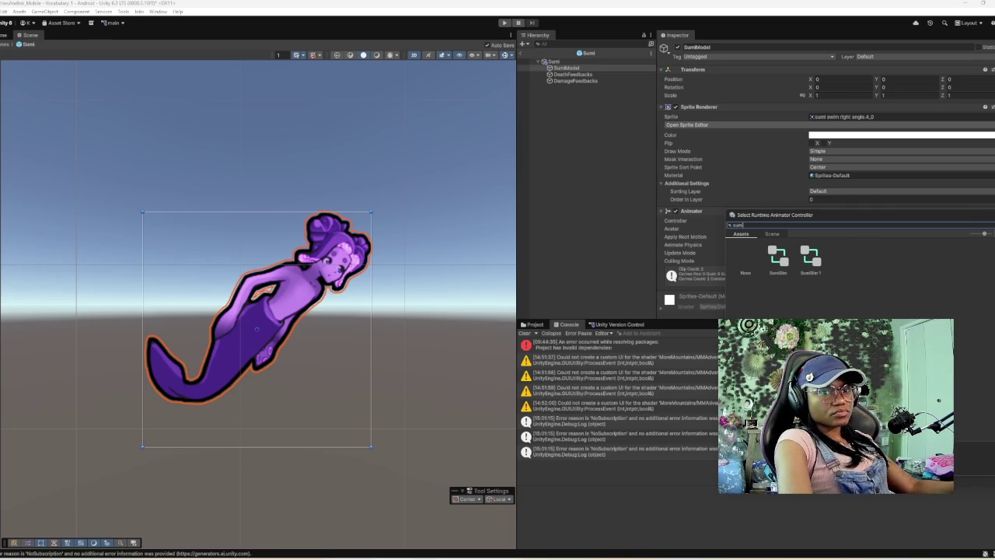
{"action": "left_click", "coordinate": [777, 256]}
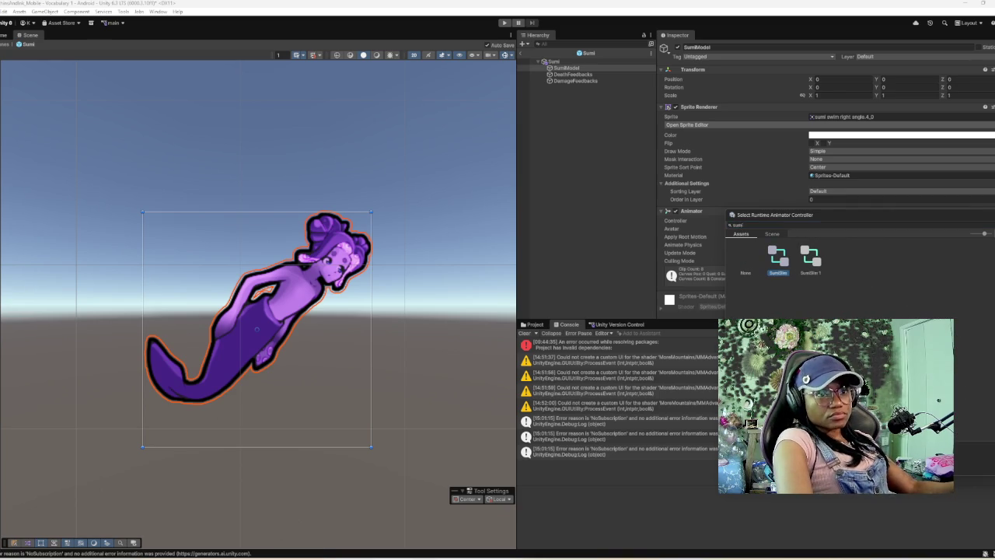
{"action": "key", "text": "Return"}
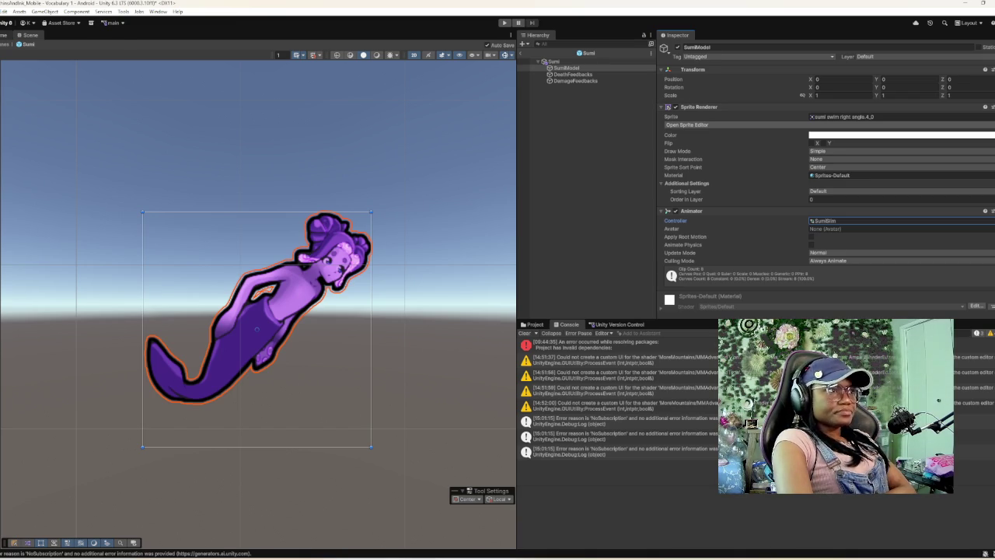
{"action": "key", "text": "ctrl+p"}
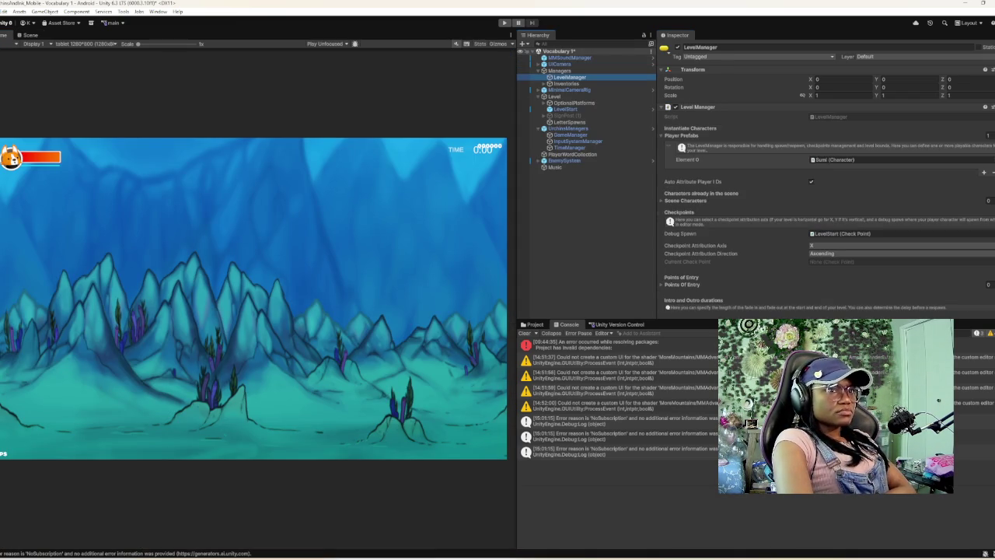
- Expand EnemySystem, select EnemySpawnPool and open its UrchinEnemy prefab in Prefab Mode
{"action": "left_click", "coordinate": [563, 161]}
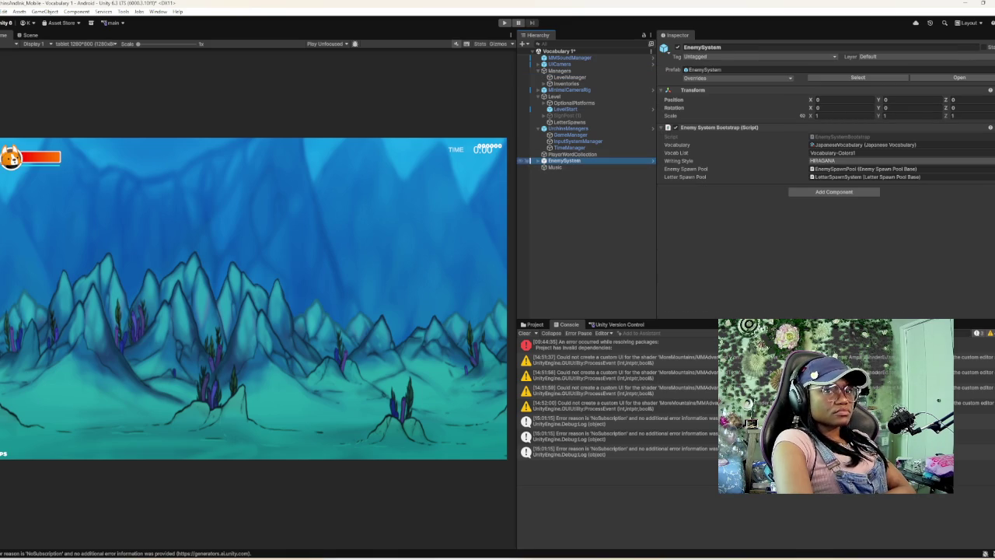
{"action": "left_click", "coordinate": [538, 160]}
{"action": "left_click", "coordinate": [529, 166]}
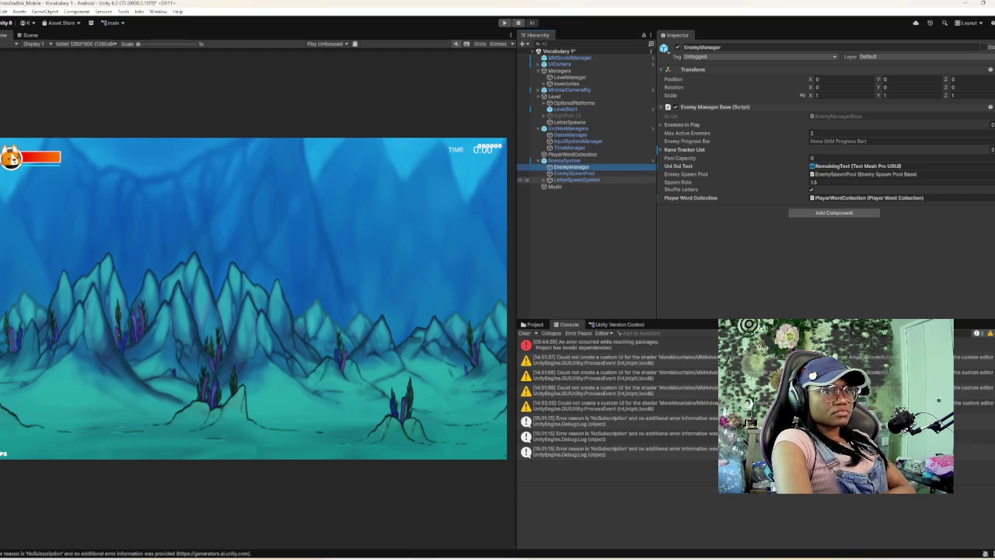
{"action": "left_click", "coordinate": [574, 172]}
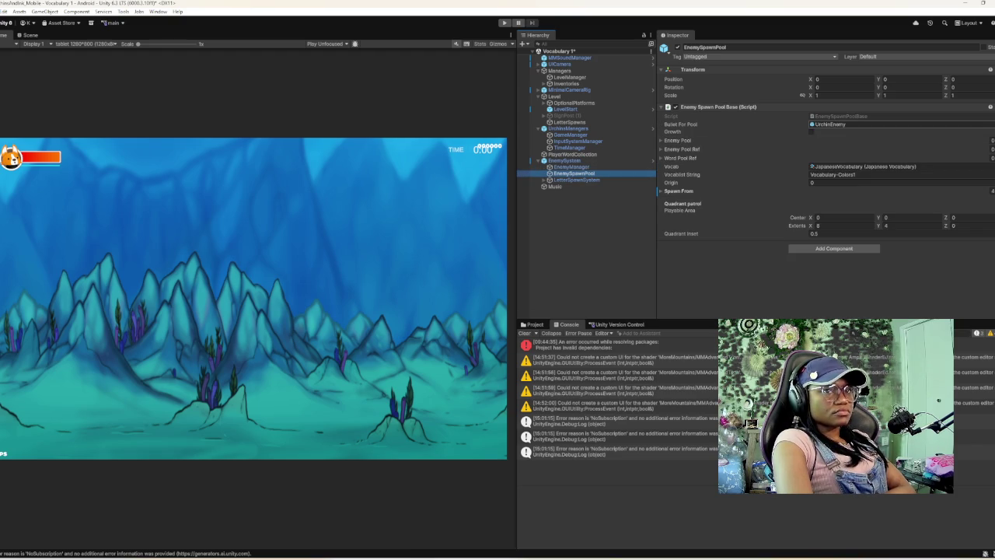
{"action": "double_click", "coordinate": [829, 124]}
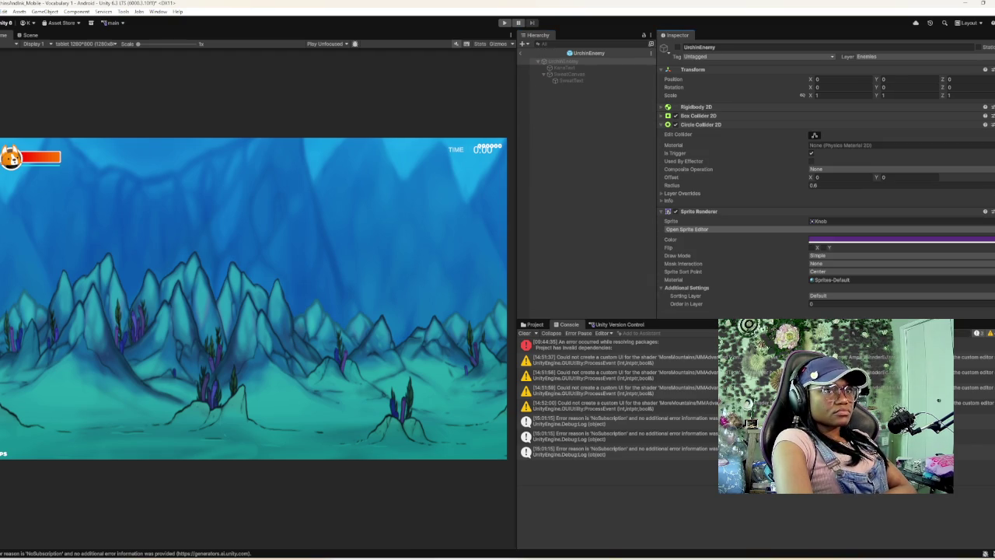
- Replace UrchinEnemy's Knob sprite with the black spiky urchin sprite in the Sprite Renderer
{"action": "left_click", "coordinate": [29, 35]}
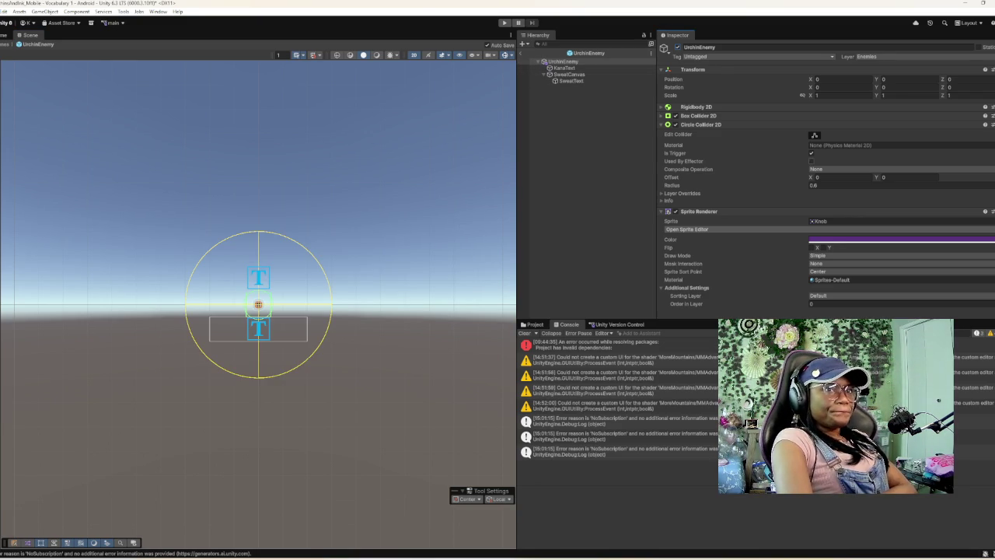
{"action": "scroll", "coordinate": [826, 175], "scroll_direction": "down", "scroll_amount": 2}
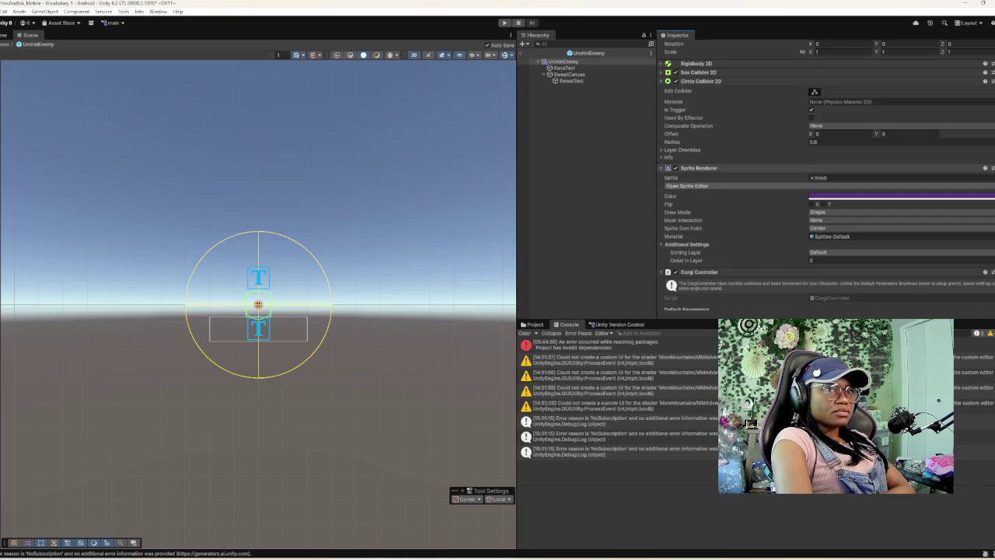
{"action": "scroll", "coordinate": [826, 175], "scroll_direction": "down", "scroll_amount": 4}
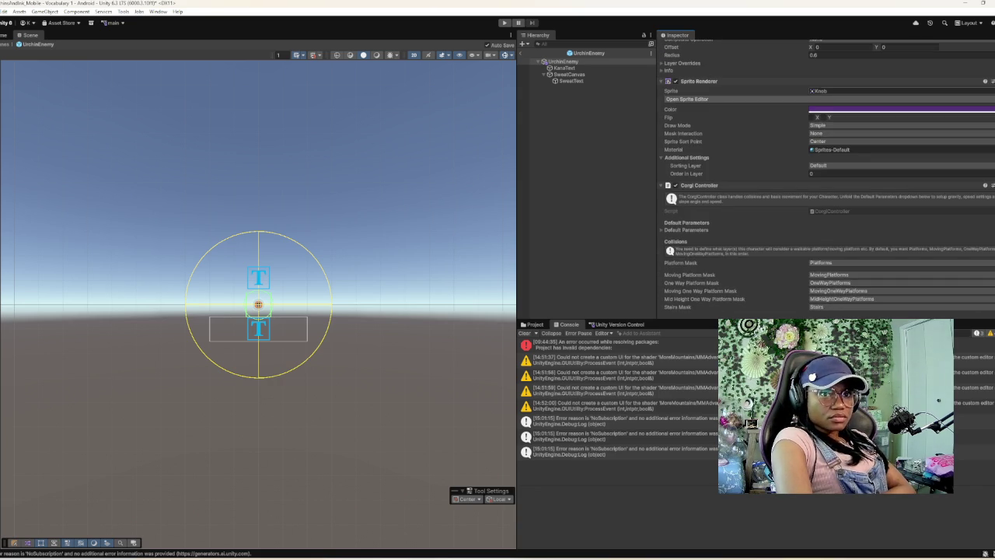
{"action": "left_click", "coordinate": [991, 91]}
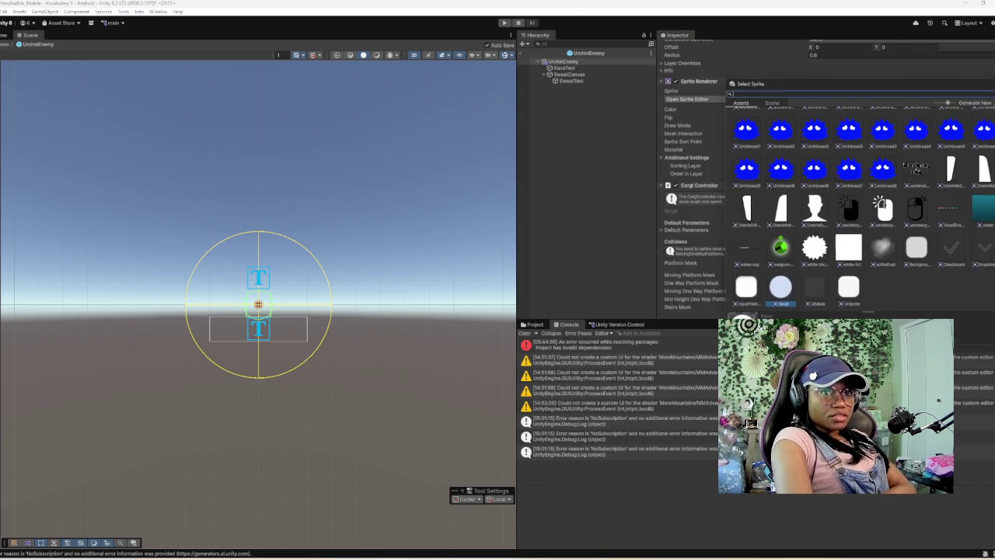
{"action": "scroll", "coordinate": [863, 208], "scroll_direction": "up", "scroll_amount": 10}
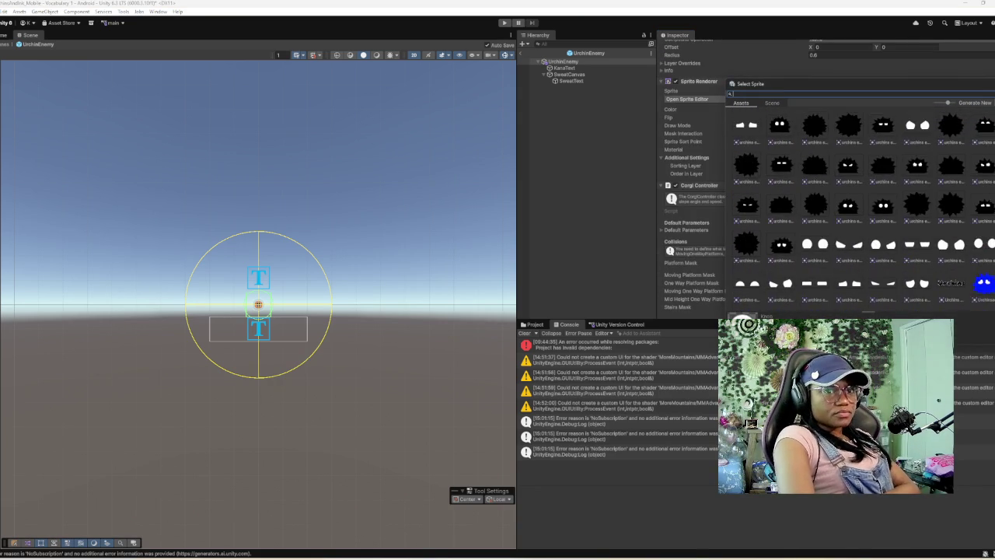
{"action": "scroll", "coordinate": [863, 209], "scroll_direction": "up", "scroll_amount": 1}
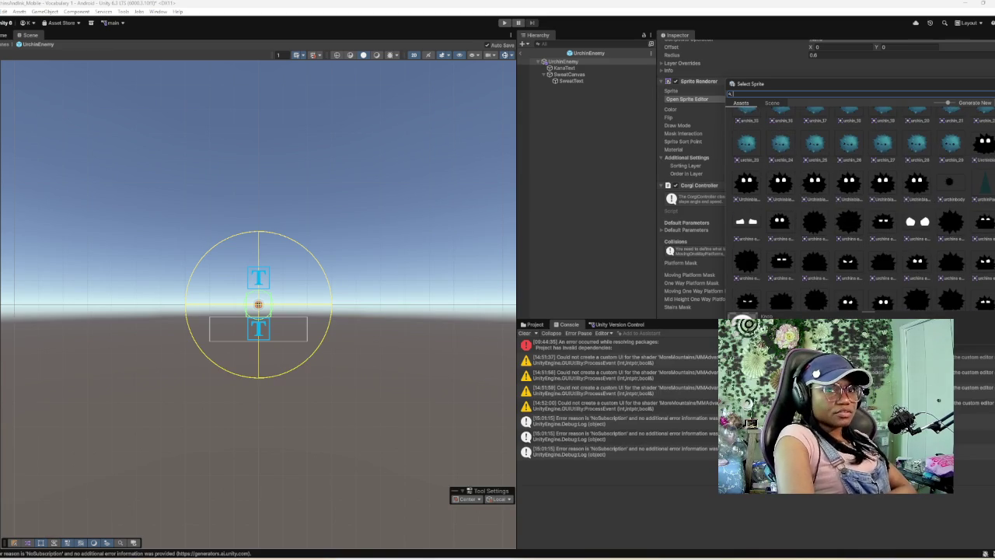
{"action": "left_click", "coordinate": [985, 145]}
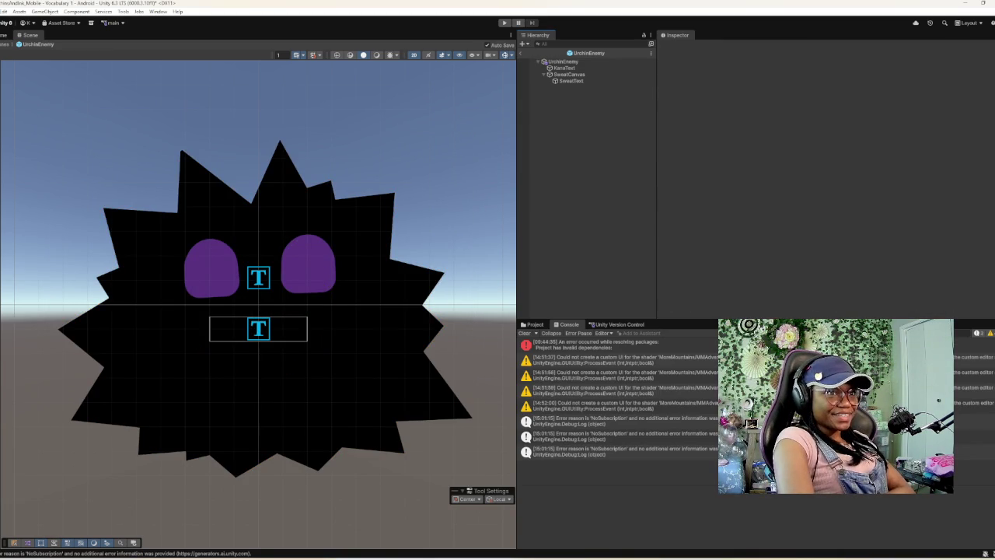
{"action": "left_click", "coordinate": [563, 61]}
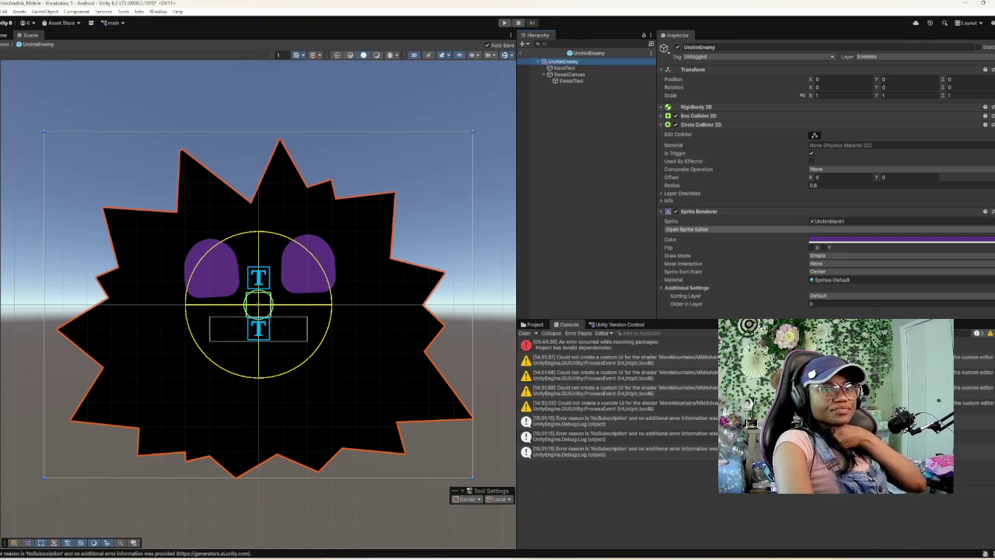
- Set the urchin Sprite Renderer's color to white (FFFFFF), then select KanaText
{"action": "left_click", "coordinate": [894, 240]}
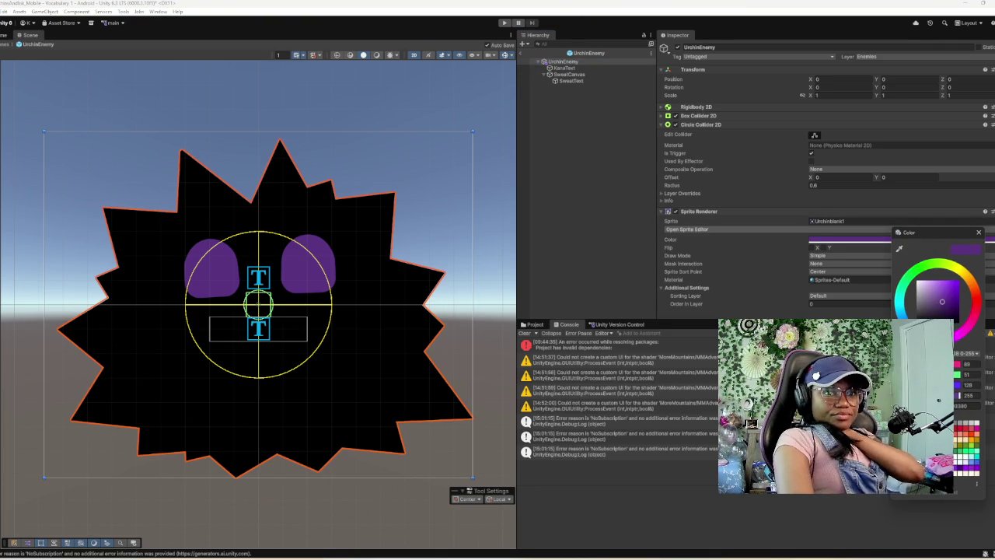
{"action": "left_click", "coordinate": [918, 282]}
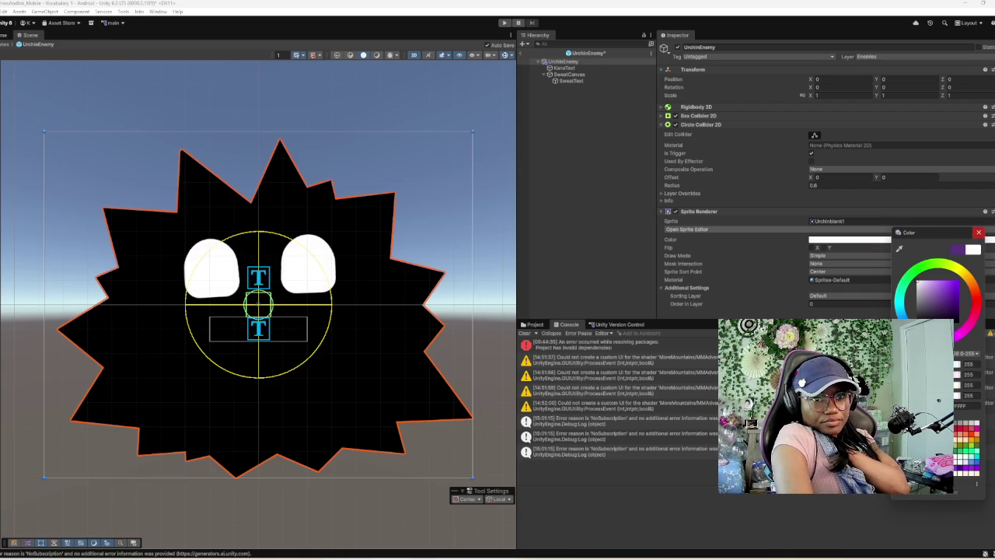
{"action": "left_click", "coordinate": [979, 232]}
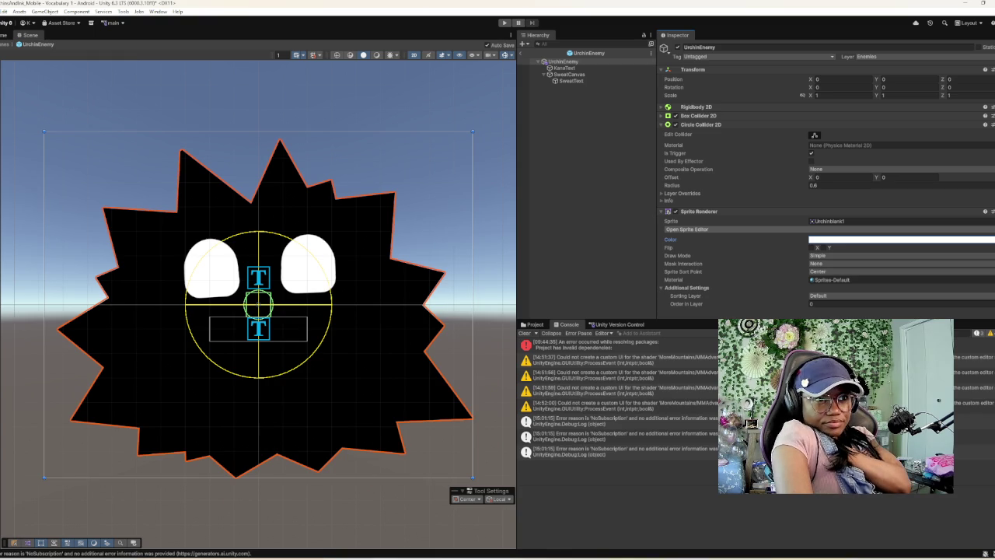
{"action": "left_click", "coordinate": [564, 67]}
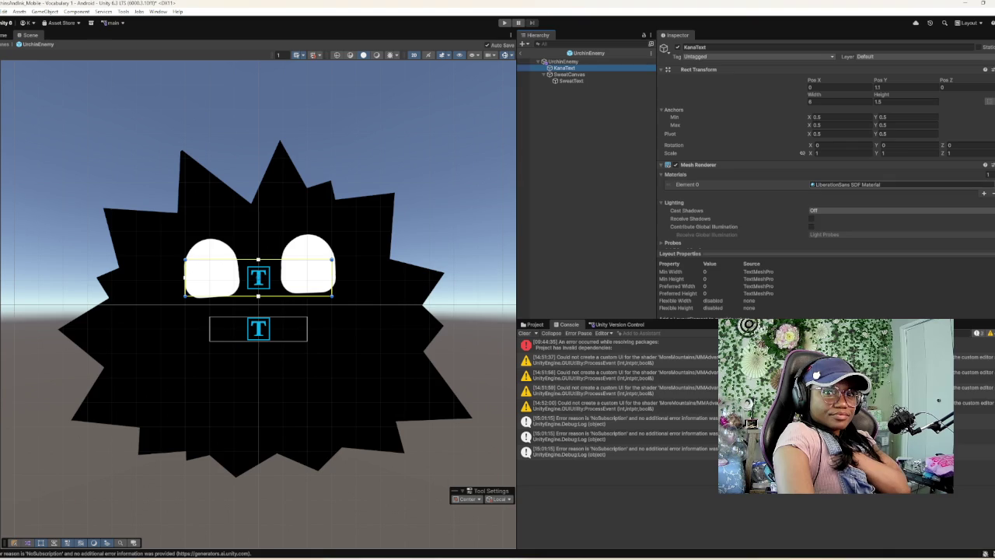
- Search KanaText's material list for 'ca' and font asset list for 'con', changing neither
{"action": "left_click", "coordinate": [983, 184]}
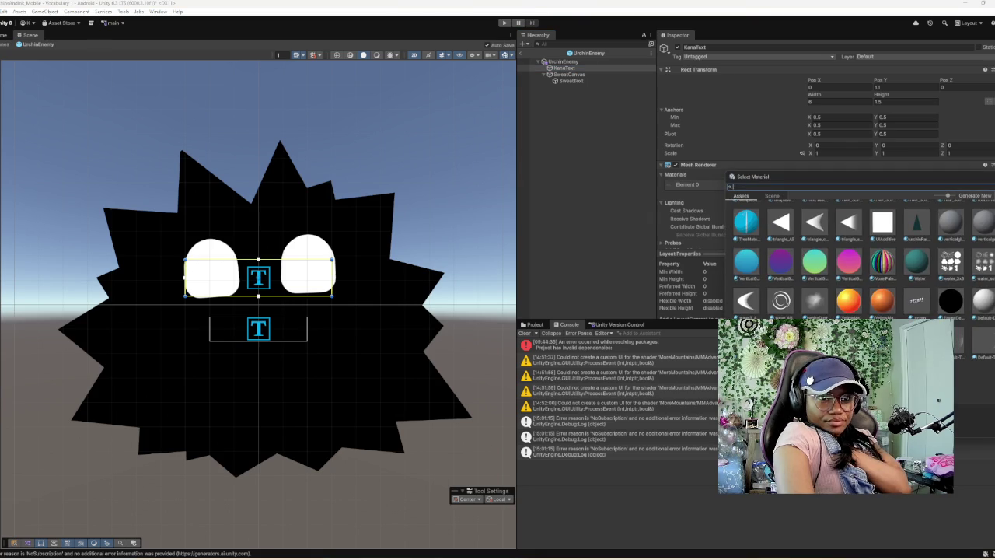
{"action": "type", "text": "ca"}
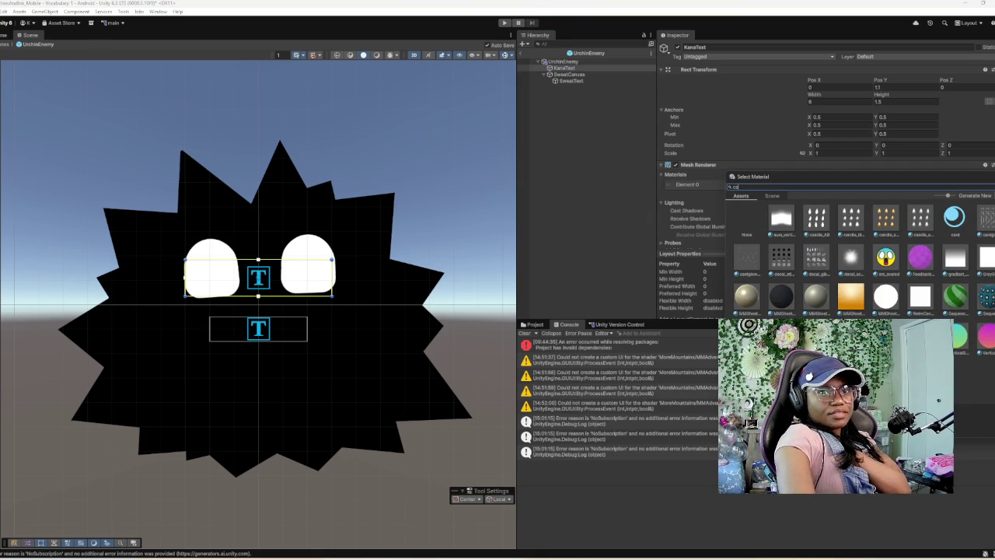
{"action": "key", "text": "Escape"}
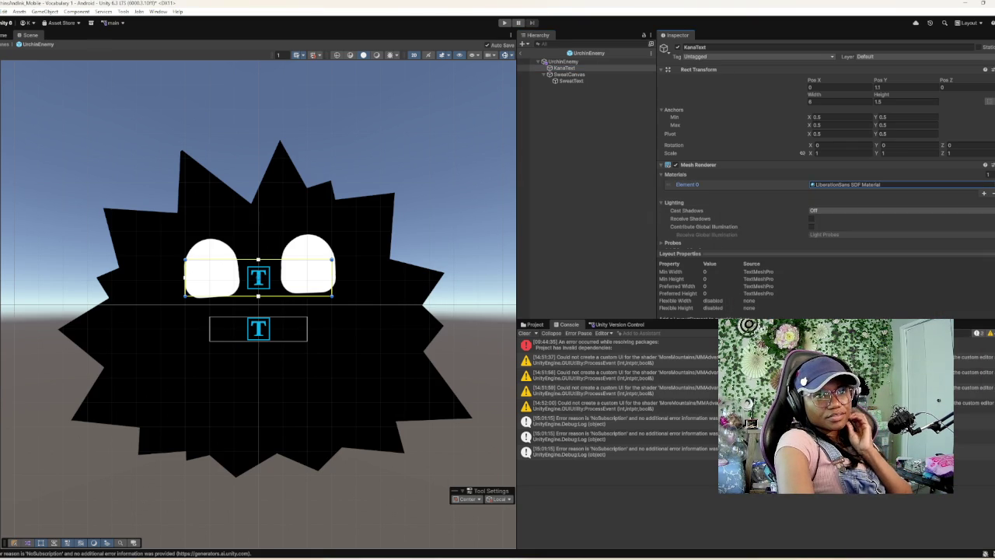
{"action": "scroll", "coordinate": [824, 156], "scroll_direction": "down", "scroll_amount": 5}
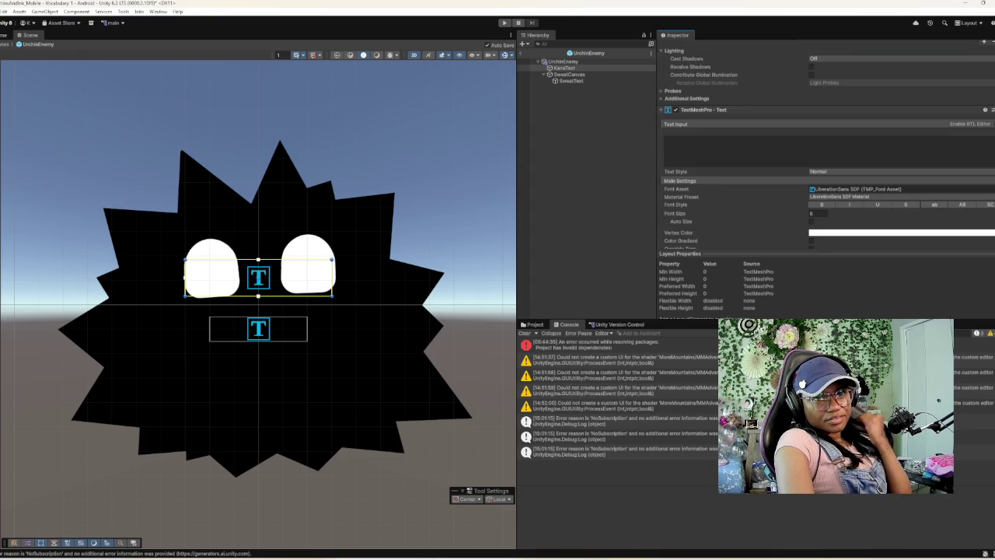
{"action": "left_click", "coordinate": [991, 189]}
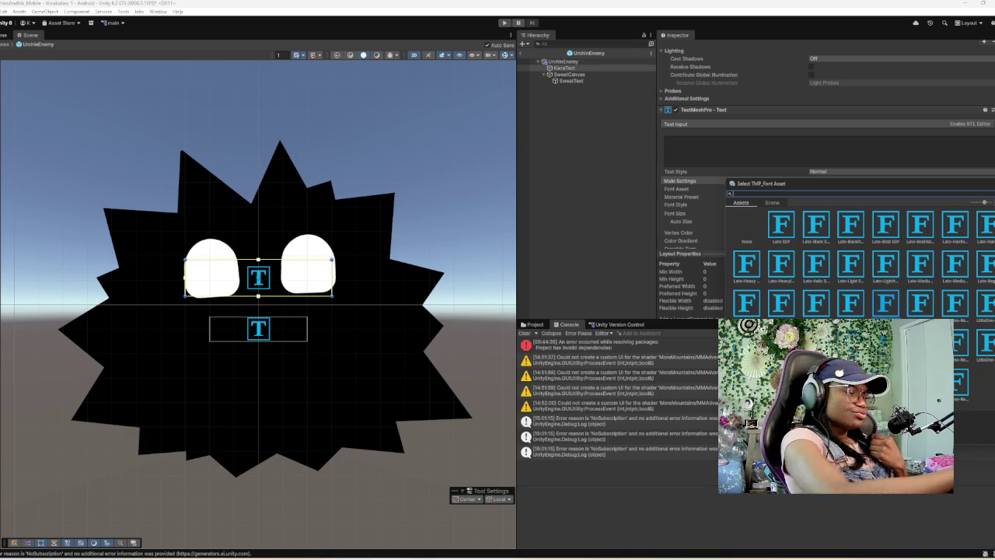
{"action": "type", "text": "co"}
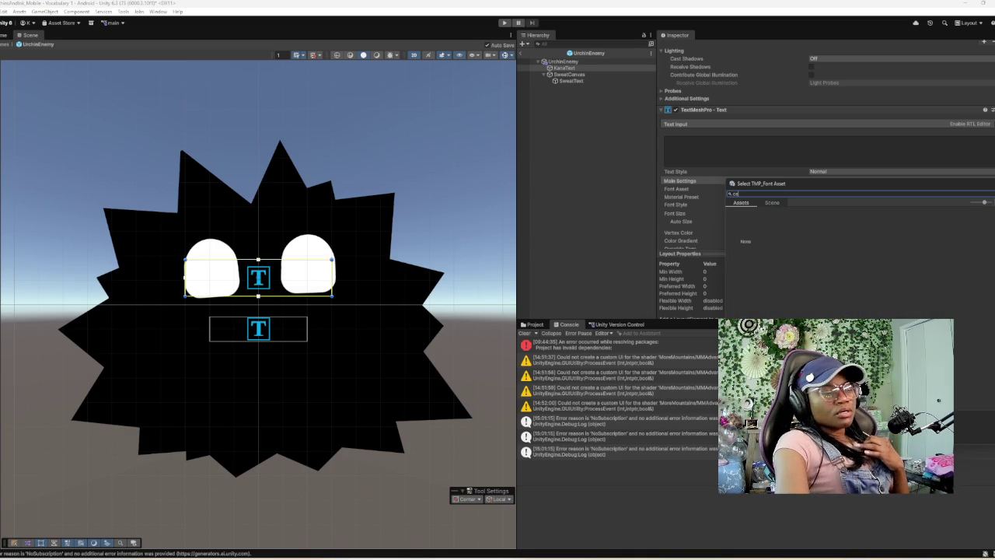
{"action": "type", "text": "n"}
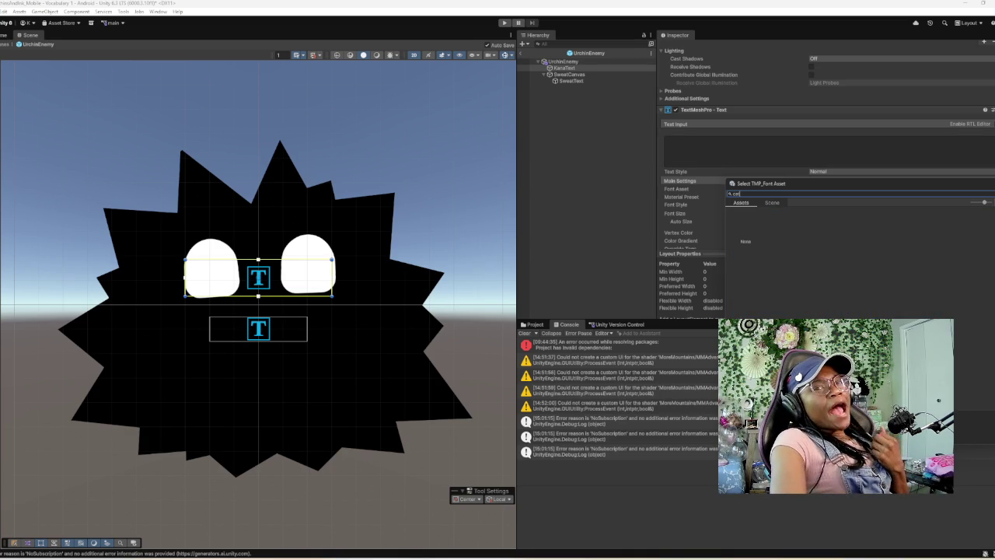
{"action": "key", "text": "Escape"}
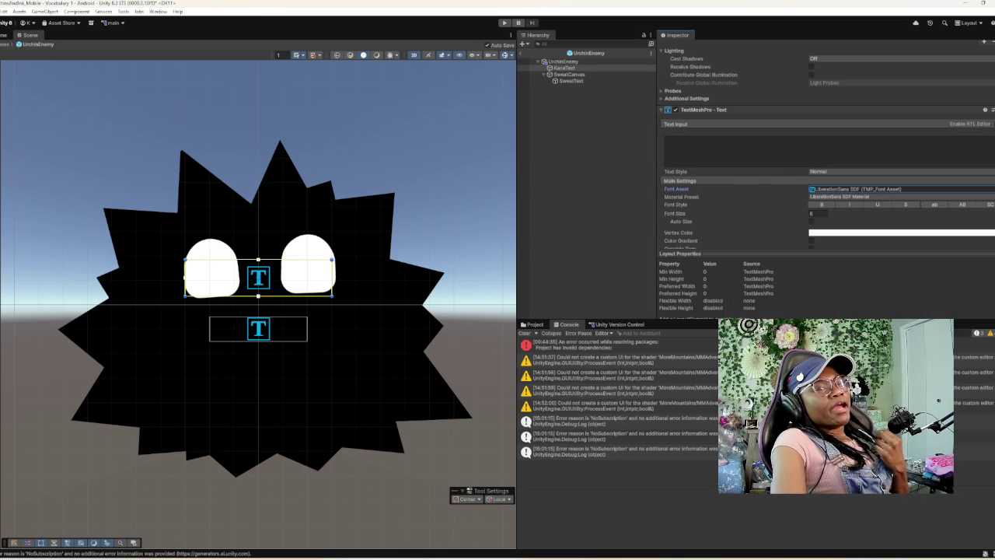
{"action": "key", "text": "Return"}
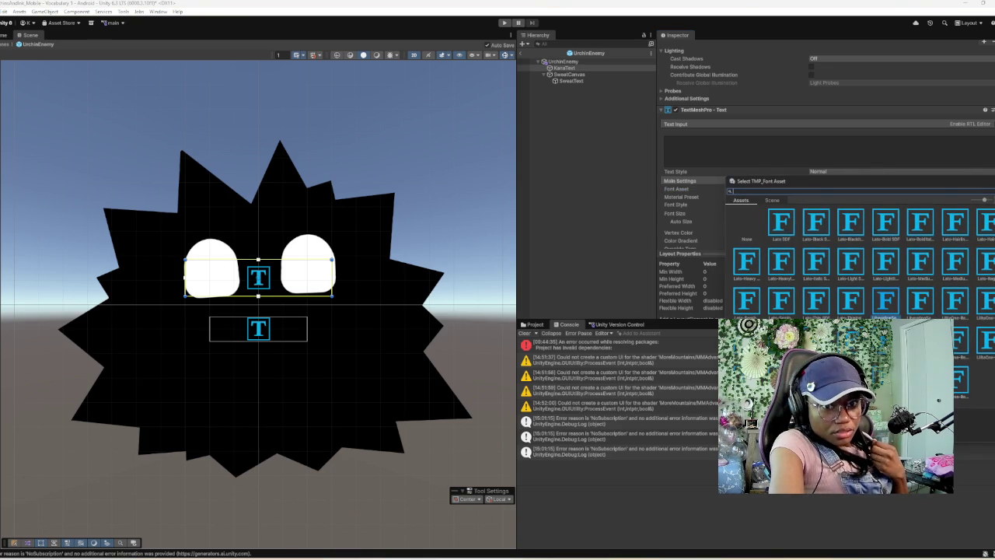
{"action": "key", "text": "Escape"}
- Search the materials for 'at', check the material presets, and bring up the font asset list again
{"action": "scroll", "coordinate": [824, 179], "scroll_direction": "up", "scroll_amount": 5}
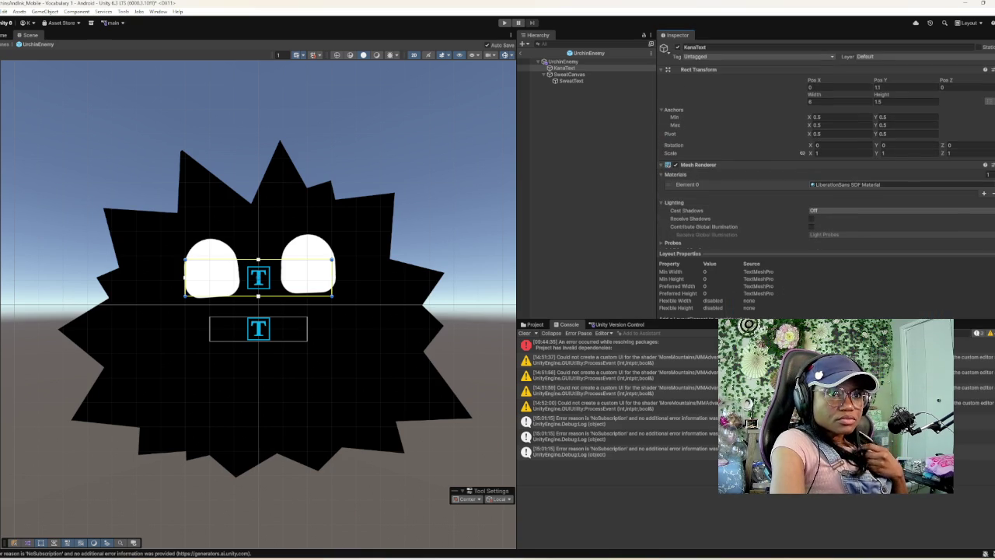
{"action": "key", "text": "Return"}
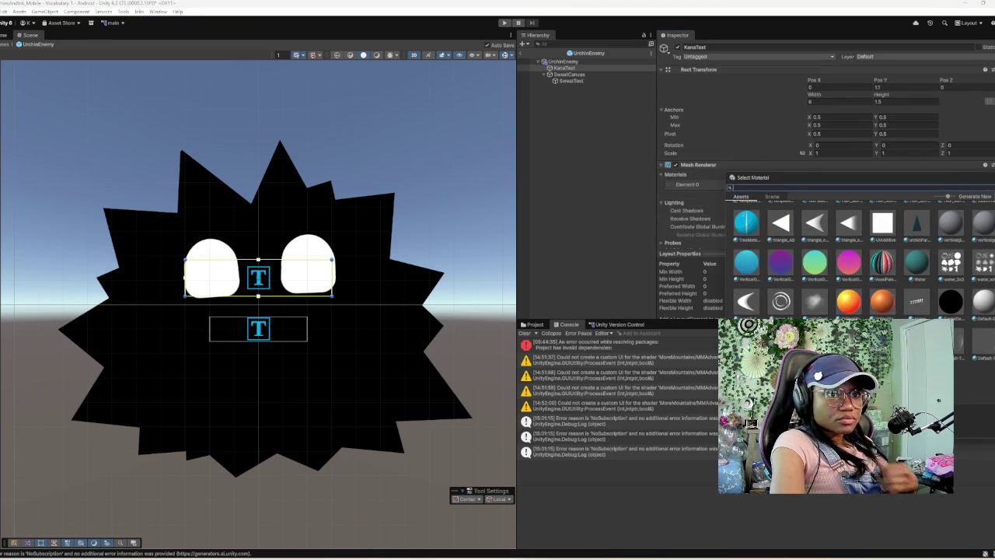
{"action": "type", "text": "cat"}
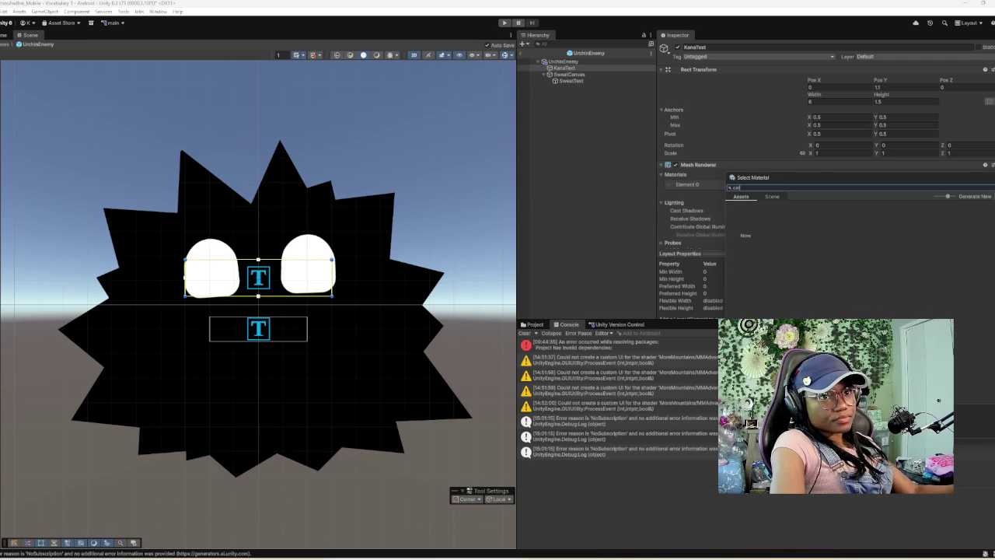
{"action": "key", "text": "Escape"}
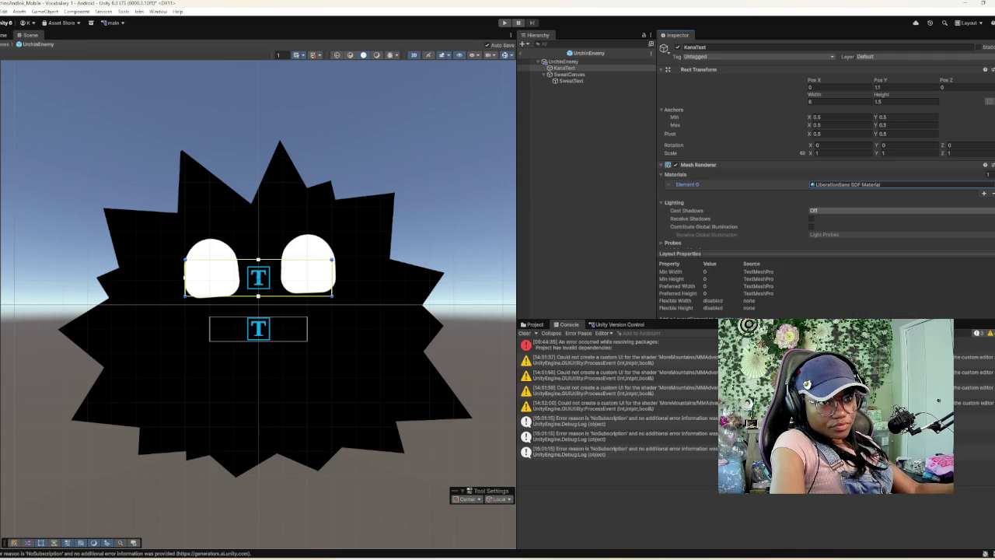
{"action": "scroll", "coordinate": [827, 143], "scroll_direction": "down", "scroll_amount": 6}
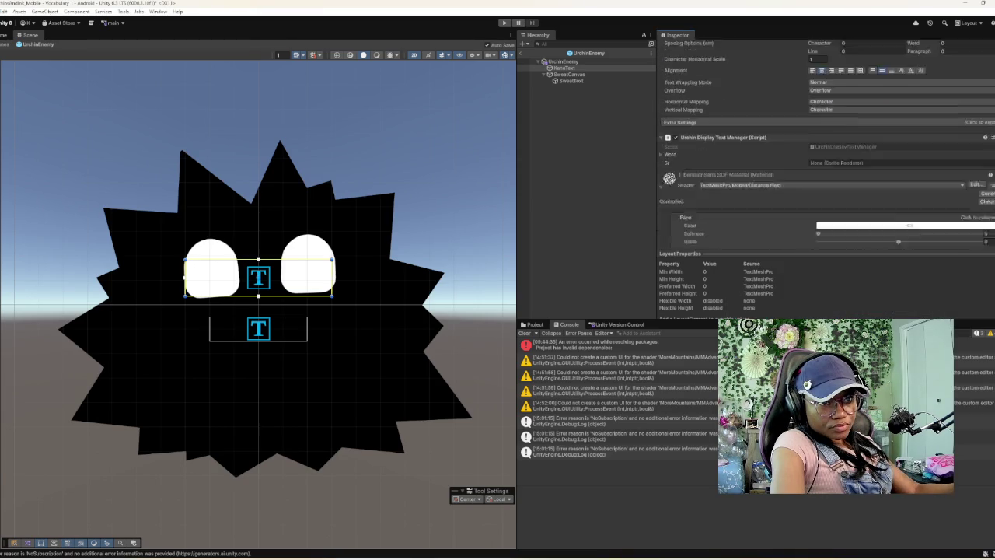
{"action": "scroll", "coordinate": [827, 142], "scroll_direction": "down", "scroll_amount": 4}
{"action": "scroll", "coordinate": [827, 143], "scroll_direction": "up", "scroll_amount": 6}
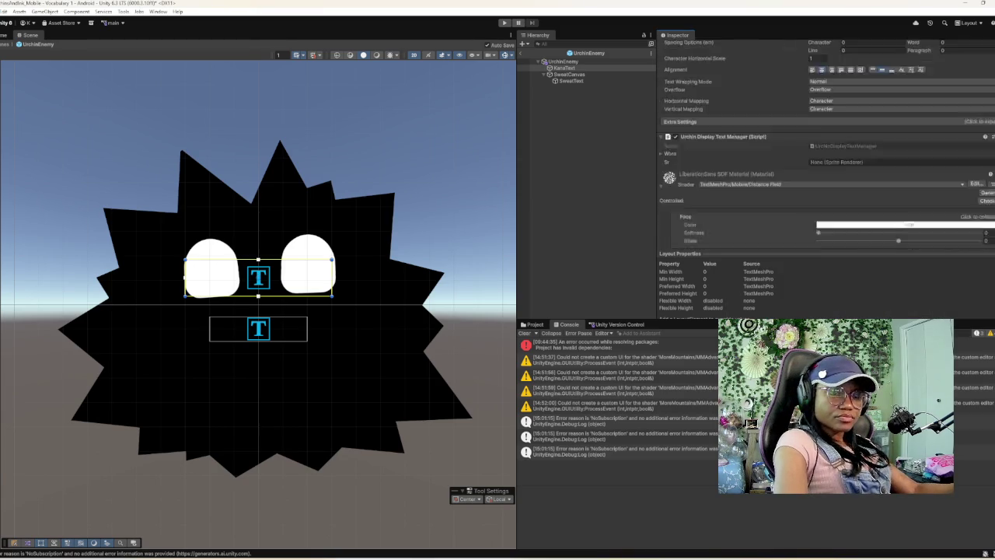
{"action": "scroll", "coordinate": [827, 142], "scroll_direction": "up", "scroll_amount": 3}
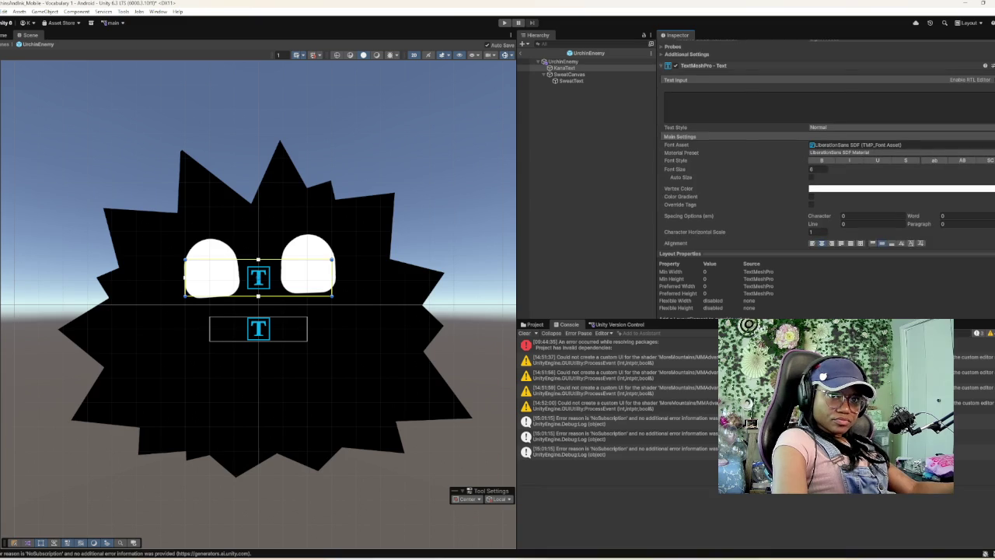
{"action": "left_click", "coordinate": [835, 153]}
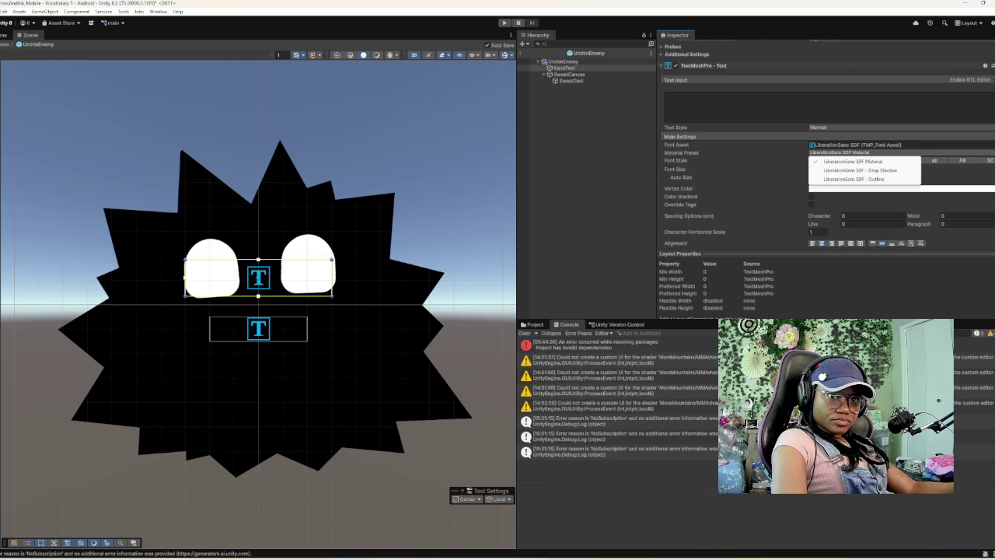
{"action": "left_click", "coordinate": [855, 144]}
{"action": "key", "text": "Return"}
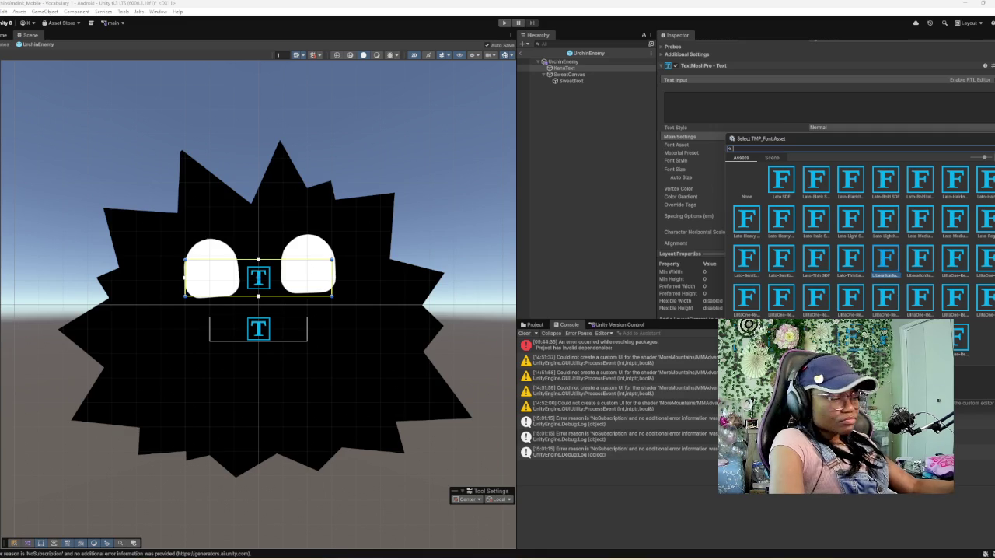
- Search the font list for 't' and 'a', then close it leaving KanaText on LiberationSans SDF
{"action": "type", "text": "it"}
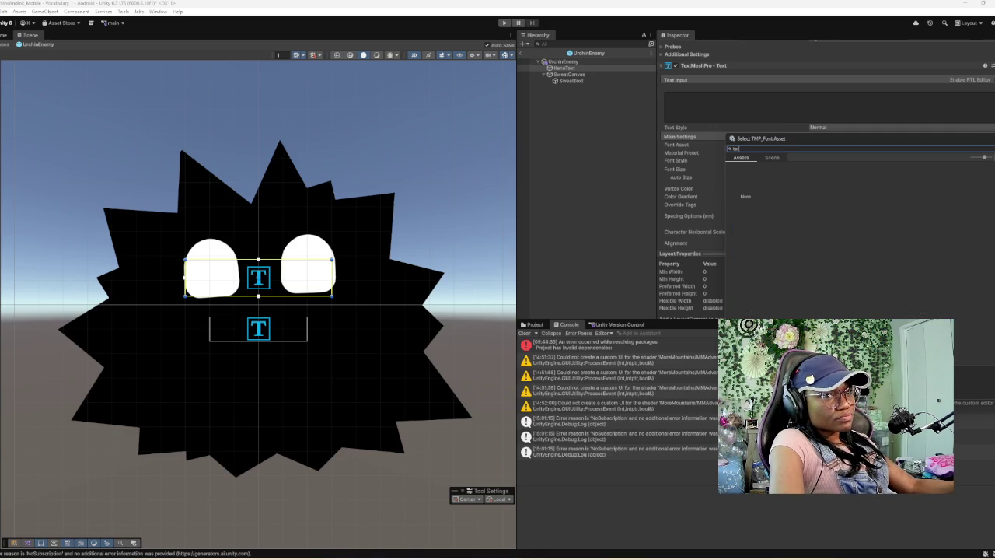
{"action": "key", "text": "BackSpace"}
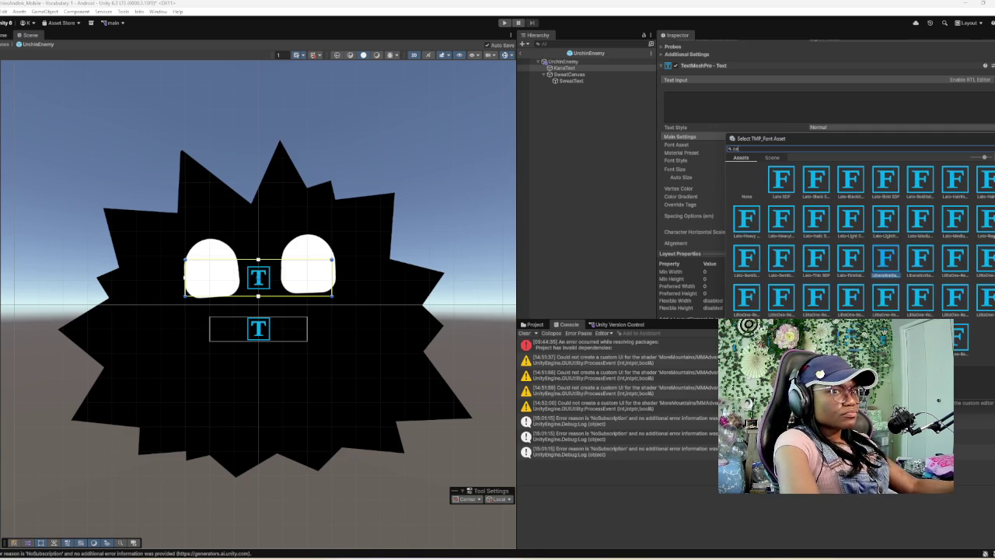
{"action": "key", "text": "BackSpace"}
{"action": "key", "text": "BackSpace"}
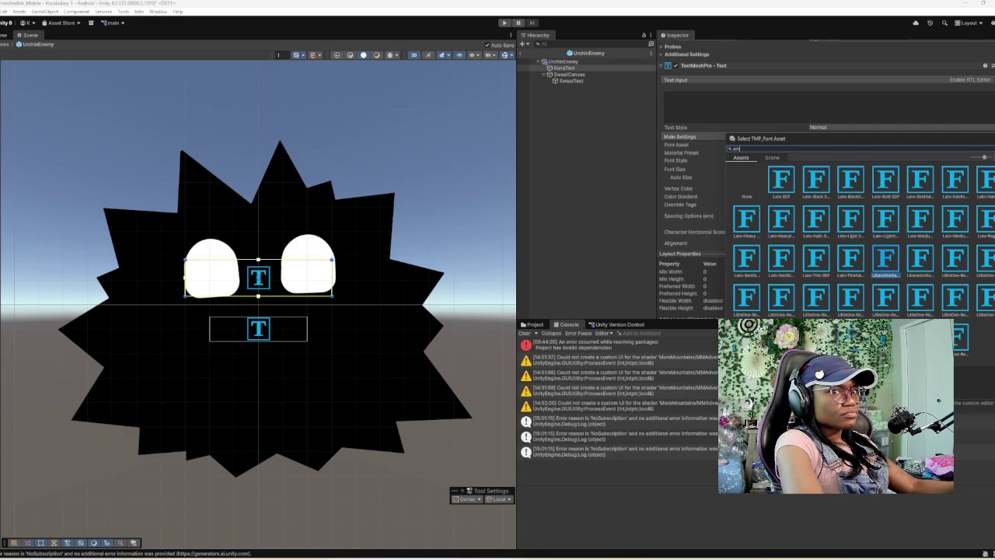
{"action": "type", "text": "a"}
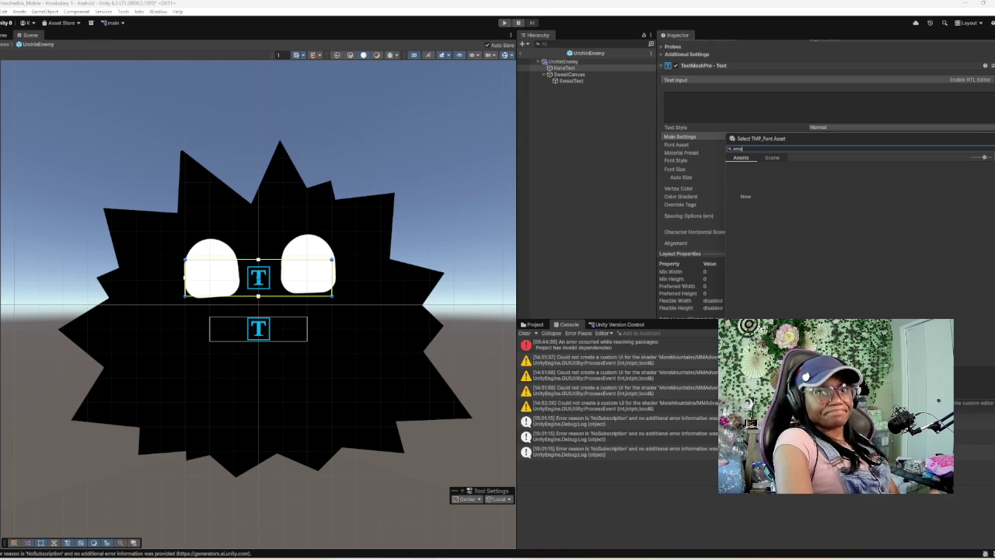
{"action": "key", "text": "Escape"}
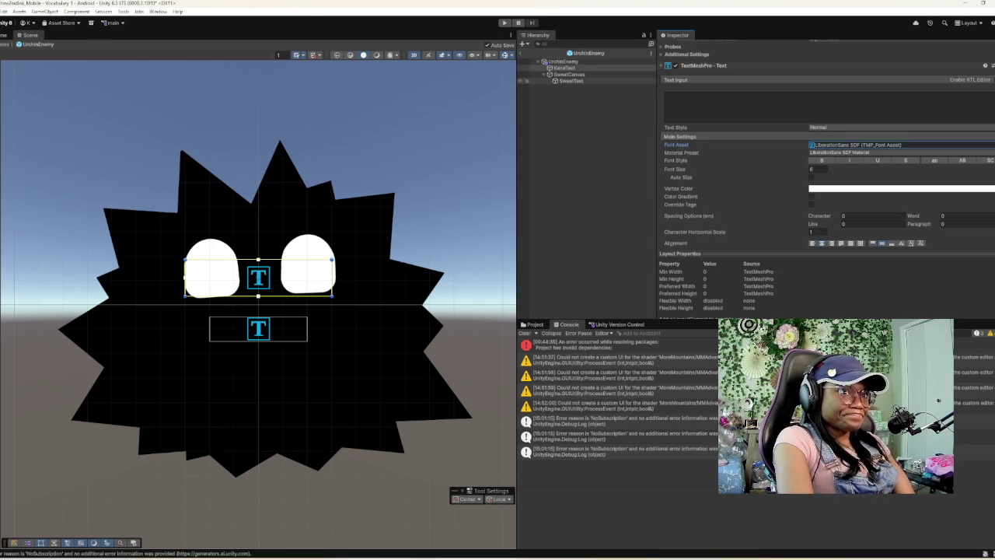
- Confirm SweatText also uses LiberationSans SDF, then reselect SweatCanvas and KanaText
{"action": "left_click", "coordinate": [571, 81]}
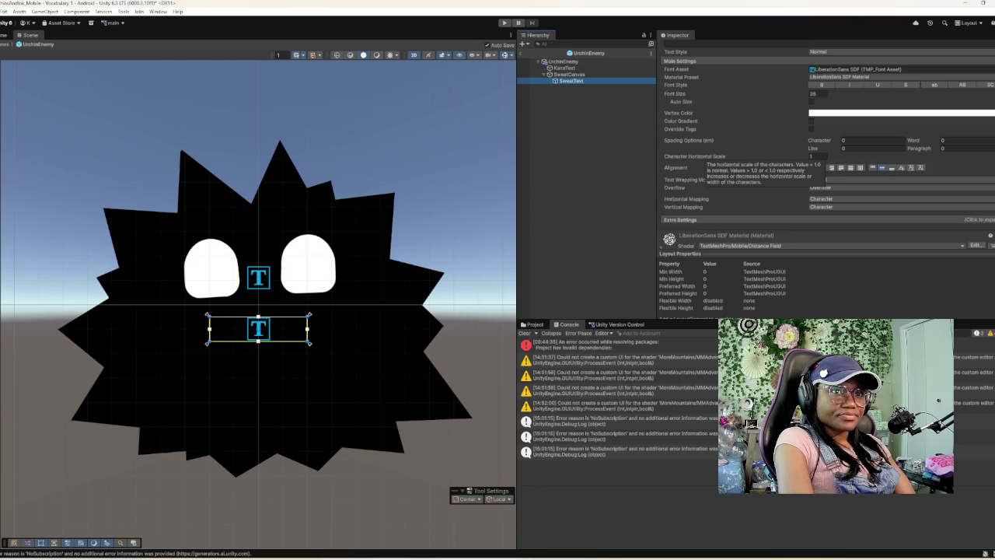
{"action": "scroll", "coordinate": [739, 163], "scroll_direction": "up", "scroll_amount": 5}
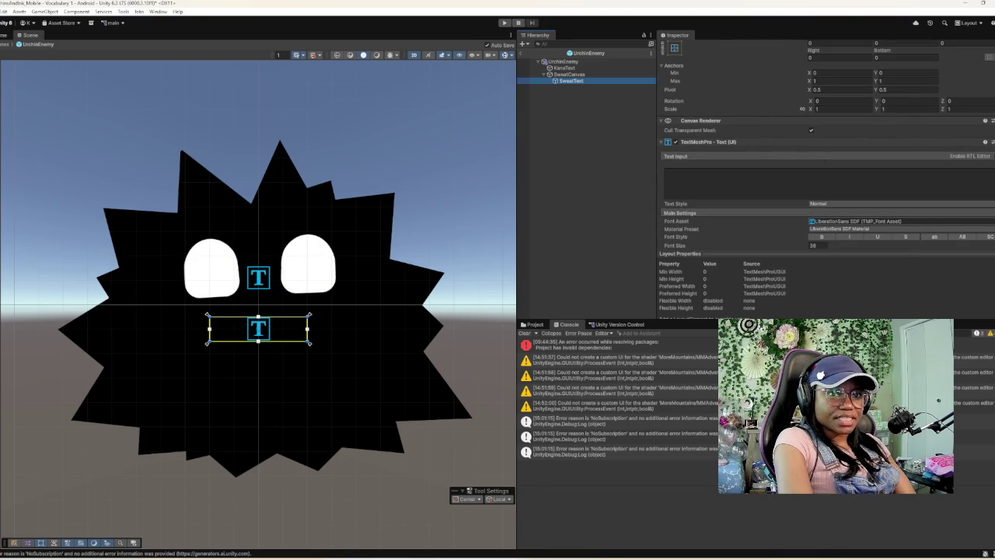
{"action": "left_click", "coordinate": [991, 221]}
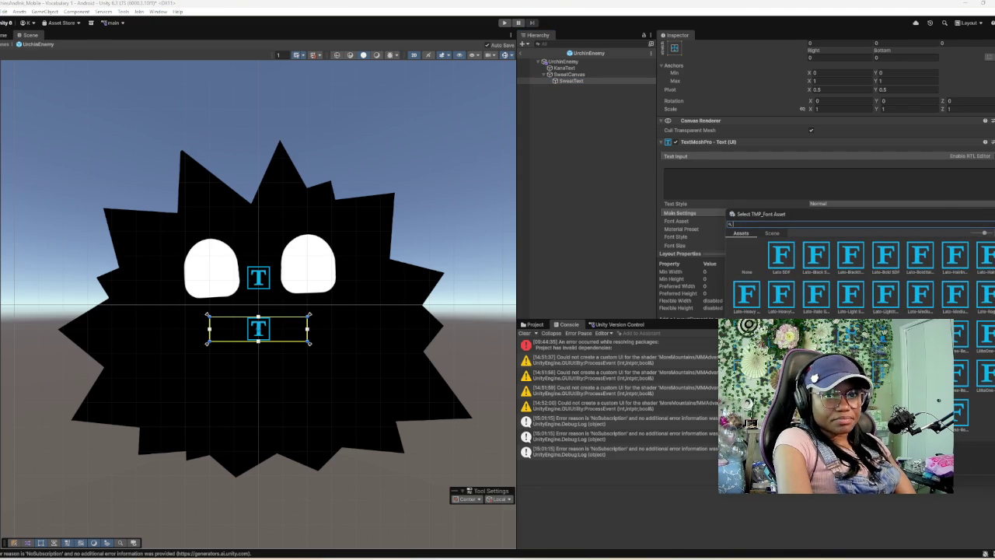
{"action": "key", "text": "Escape"}
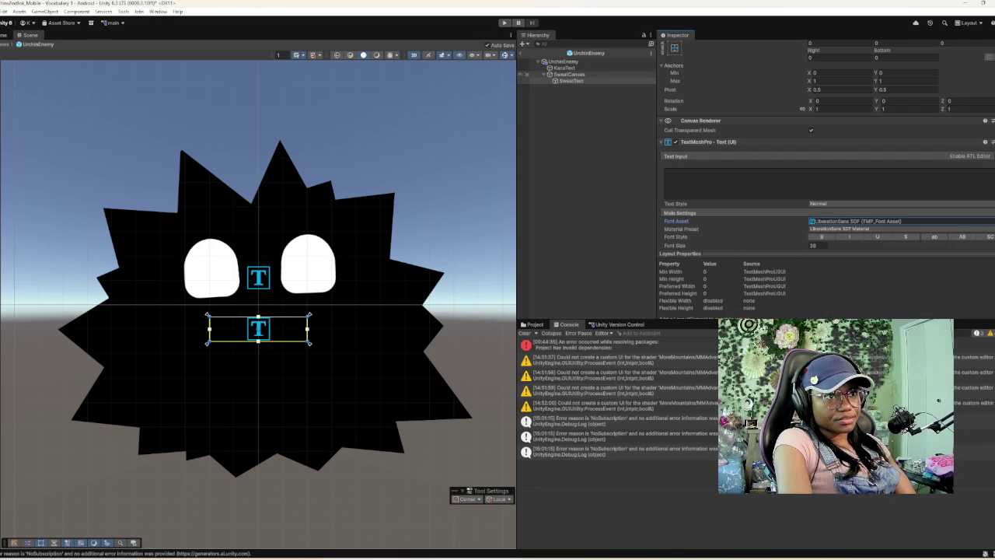
{"action": "left_click", "coordinate": [569, 74]}
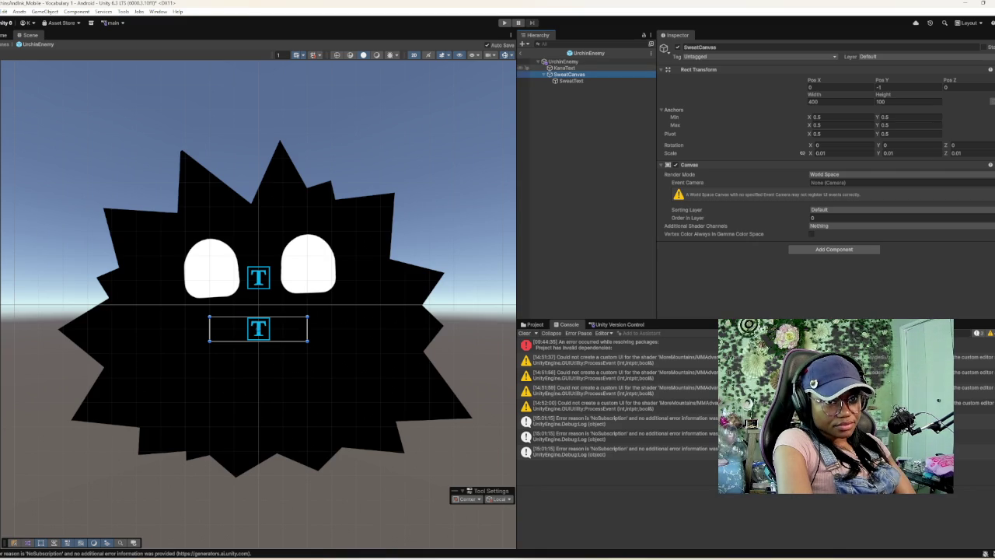
{"action": "left_click", "coordinate": [565, 67]}
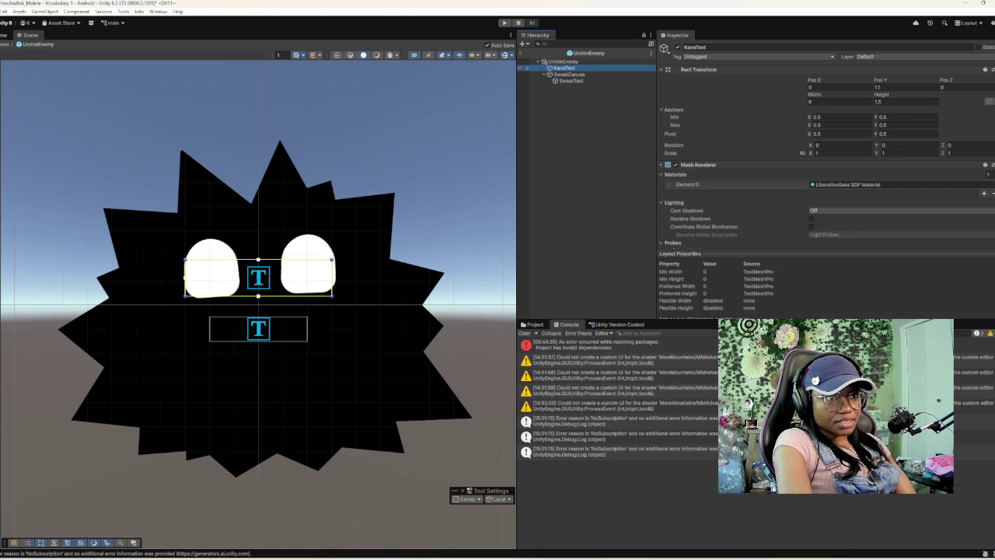
- Review KanaText's TextMeshPro settings, then switch to the japanesefont folder window
{"action": "scroll", "coordinate": [723, 188], "scroll_direction": "down", "scroll_amount": 2}
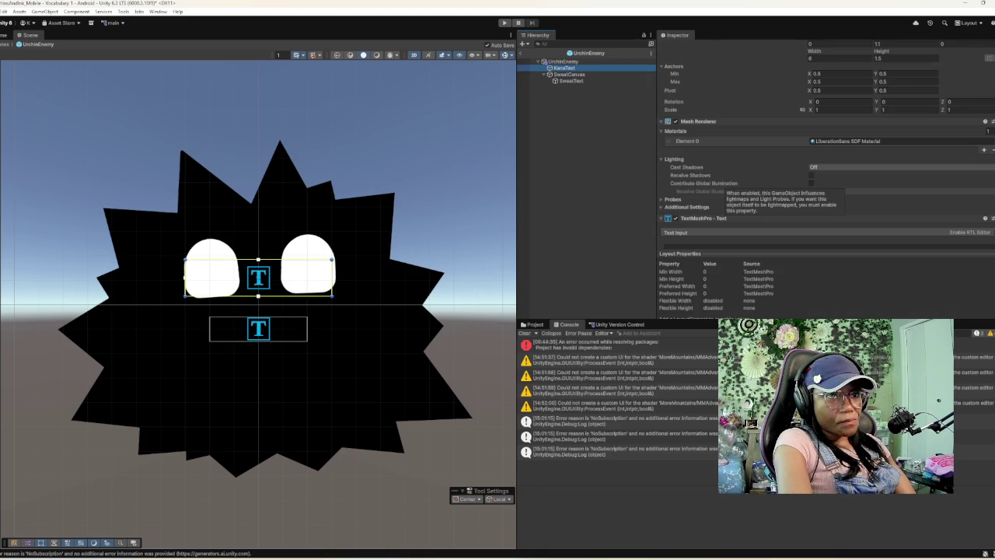
{"action": "scroll", "coordinate": [722, 189], "scroll_direction": "down", "scroll_amount": 3}
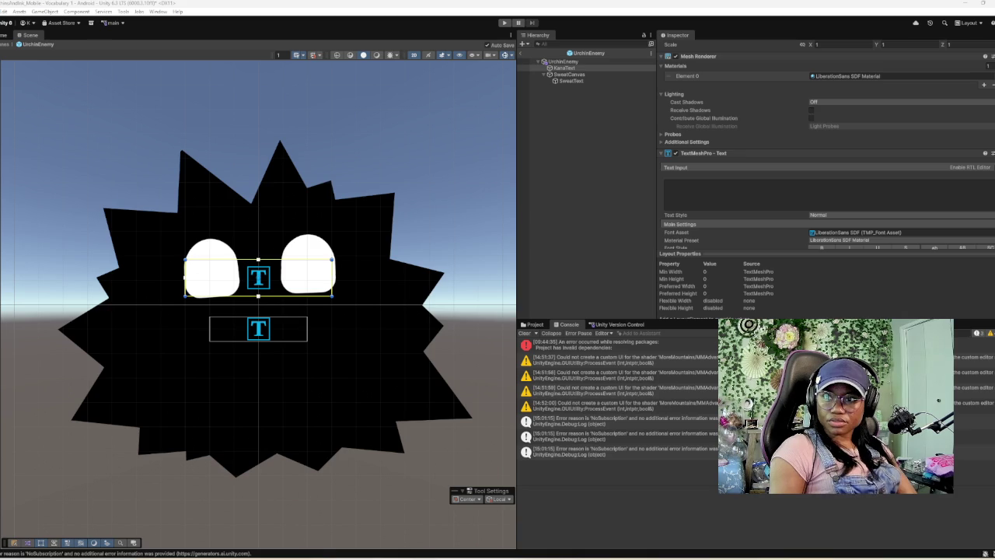
{"action": "key", "text": "alt+Tab"}
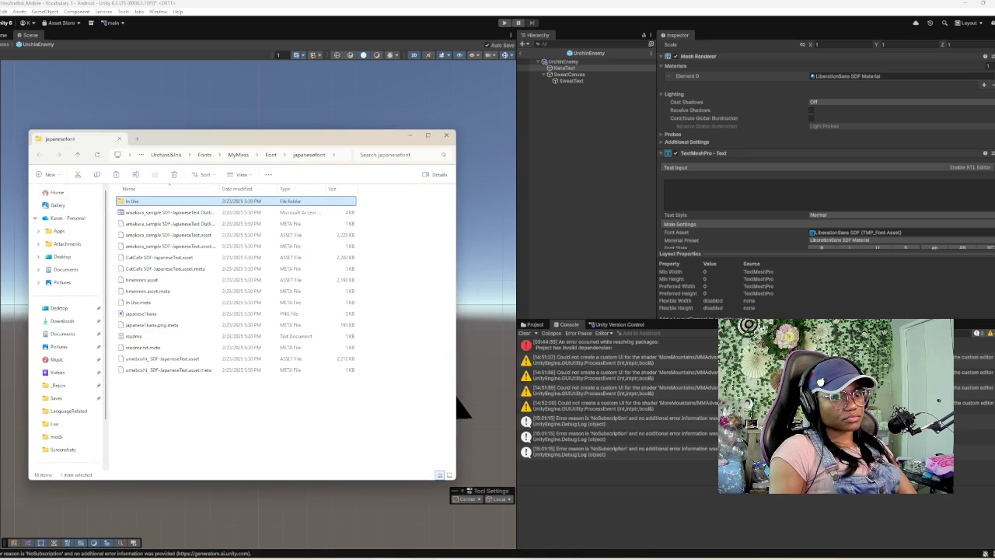
- Return to Unity and show the project's asset files in the Project window
{"action": "key", "text": "alt+Tab"}
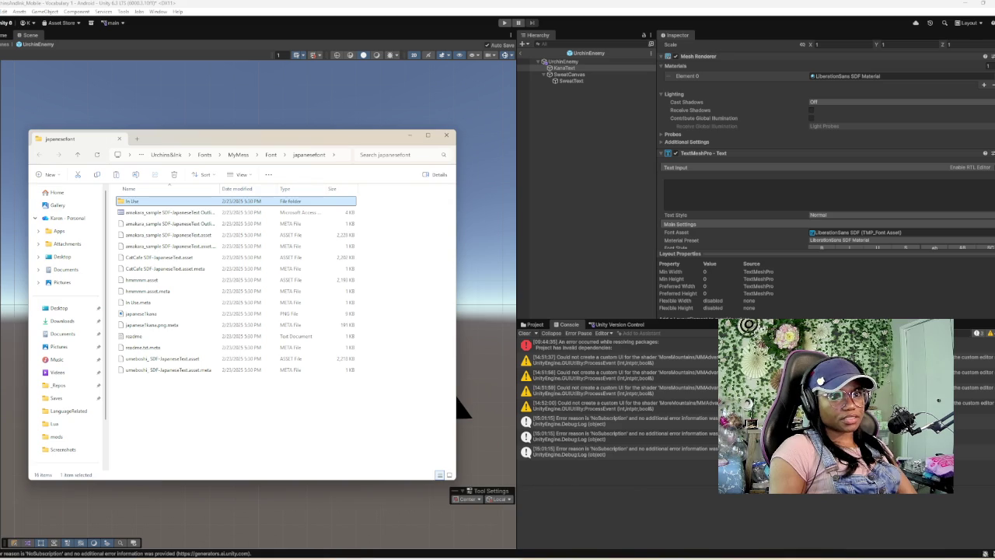
{"action": "left_click", "coordinate": [533, 324]}
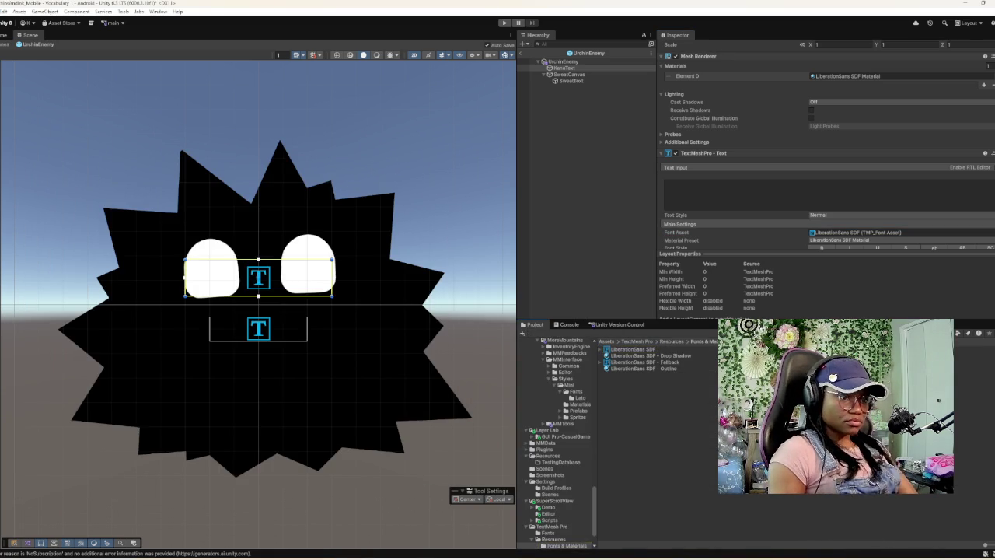
- Collapse CorgiEngine and open Assets > _UrchinsAndInk > Art > Fonts, bringing up its context menu
{"action": "scroll", "coordinate": [559, 436], "scroll_direction": "up", "scroll_amount": 5}
{"action": "scroll", "coordinate": [566, 443], "scroll_direction": "up", "scroll_amount": 10}
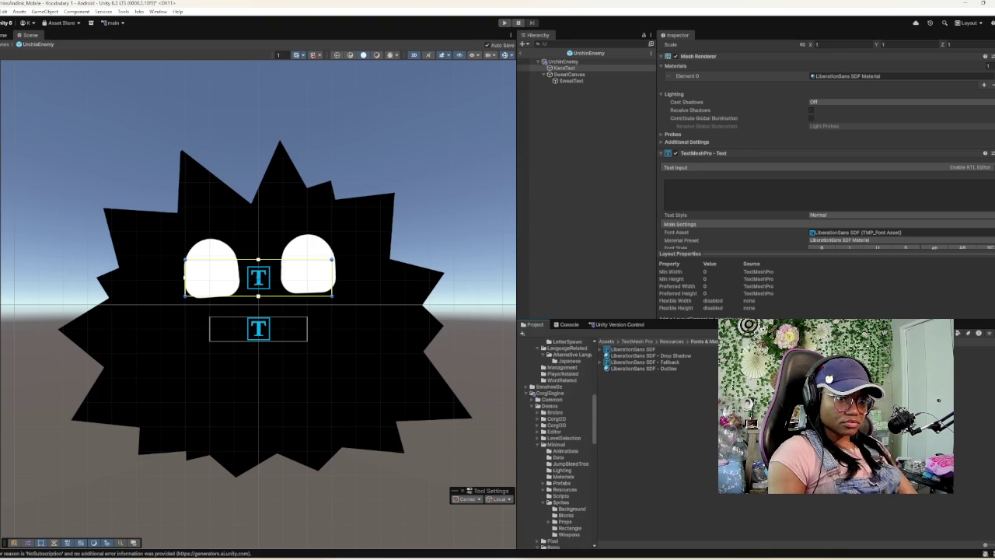
{"action": "left_click", "coordinate": [529, 393]}
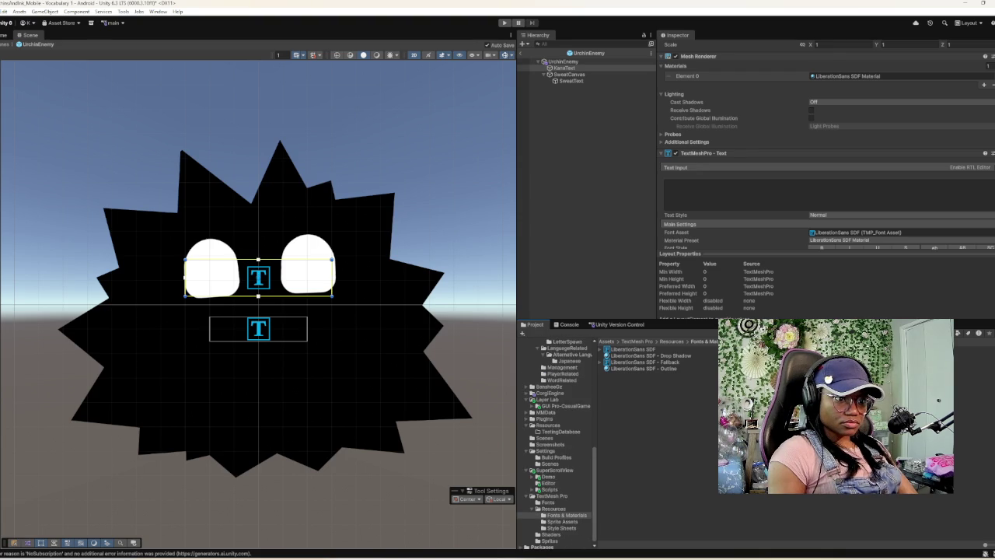
{"action": "scroll", "coordinate": [557, 443], "scroll_direction": "up", "scroll_amount": 5}
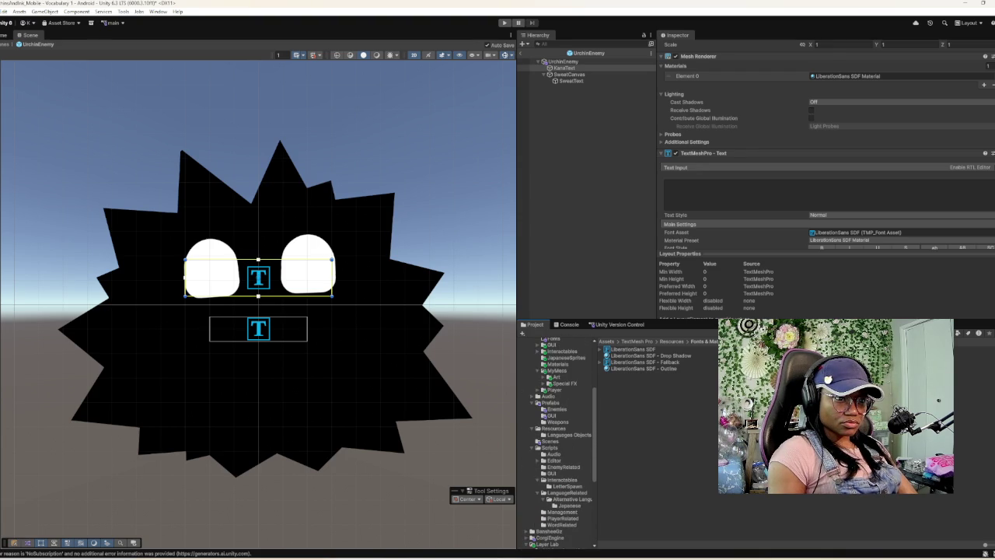
{"action": "scroll", "coordinate": [558, 443], "scroll_direction": "up", "scroll_amount": 3}
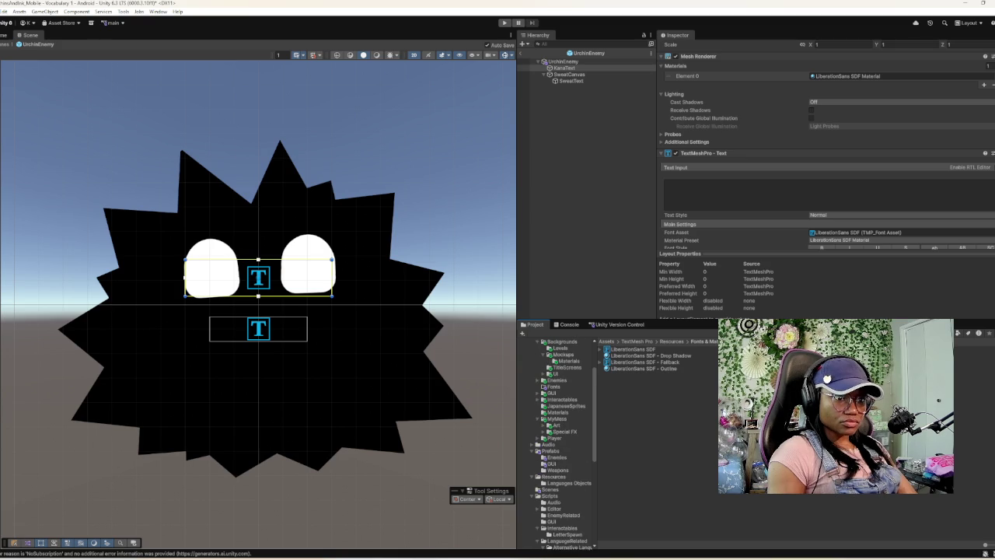
{"action": "scroll", "coordinate": [558, 444], "scroll_direction": "up", "scroll_amount": 2}
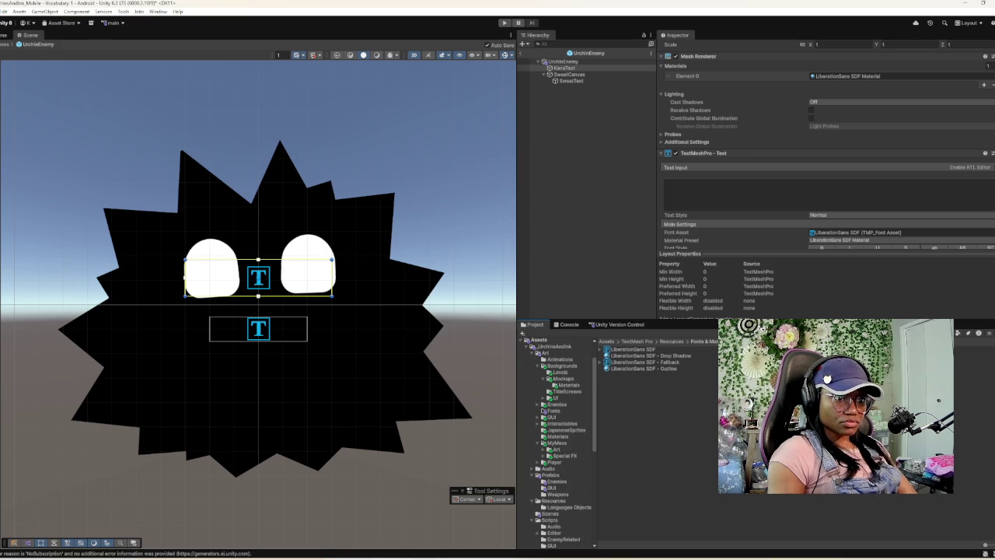
{"action": "left_click", "coordinate": [554, 410]}
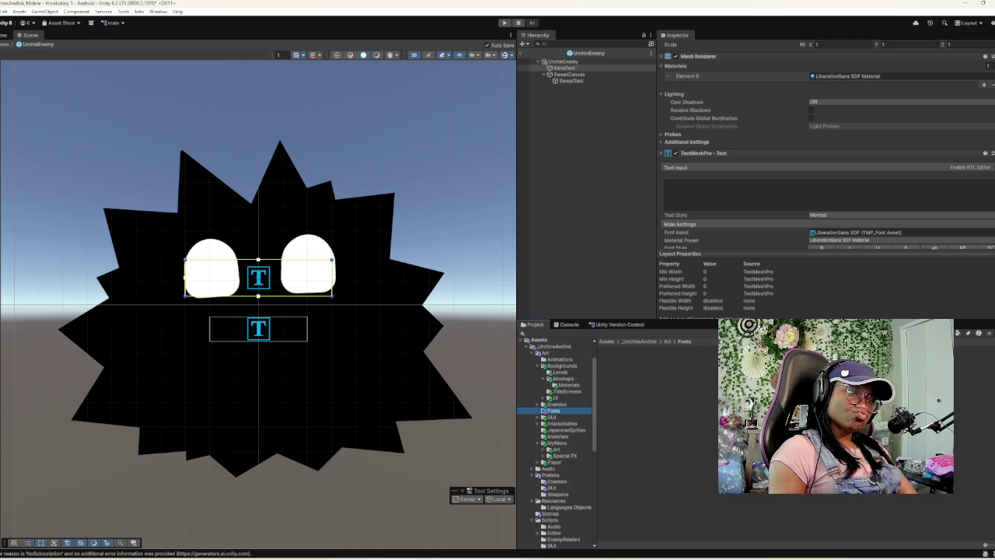
{"action": "right_click", "coordinate": [559, 412]}
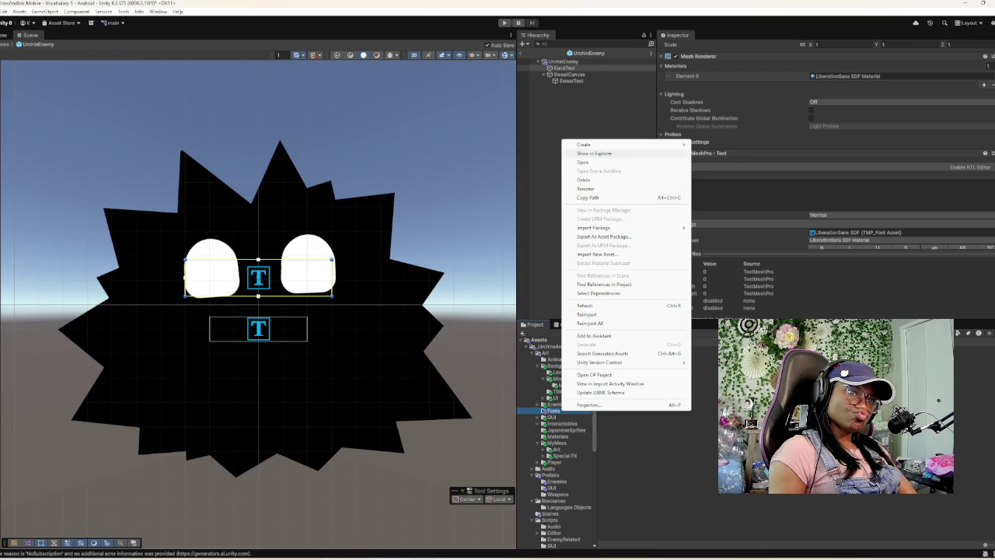
- Reveal the Art Fonts folder in File Explorer and bring the other Explorer window forward
{"action": "key", "text": "Escape"}
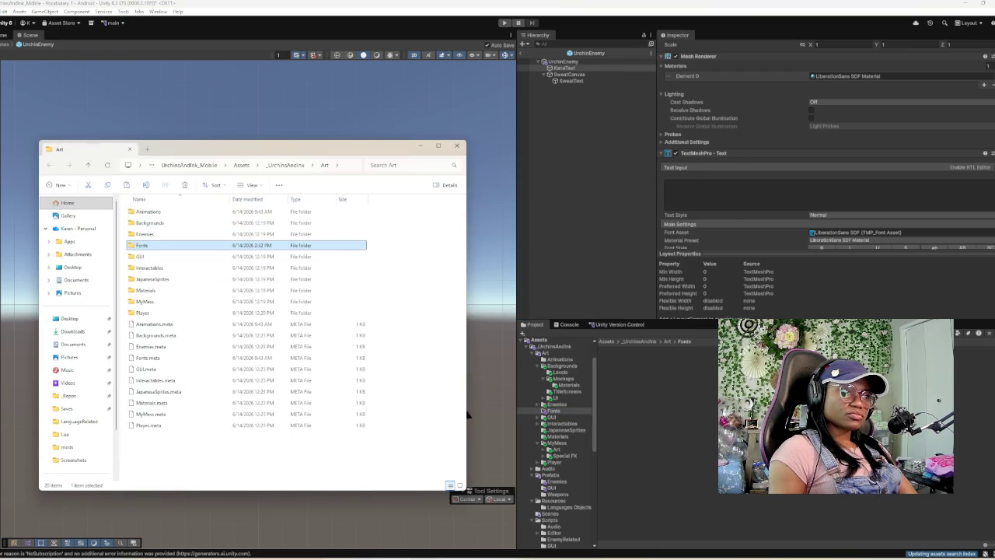
{"action": "mouse_move", "coordinate": [272, 147]}
{"action": "left_mouse_down"}
{"action": "mouse_move", "coordinate": [448, 158]}
{"action": "mouse_move", "coordinate": [738, 95]}
{"action": "left_mouse_up"}
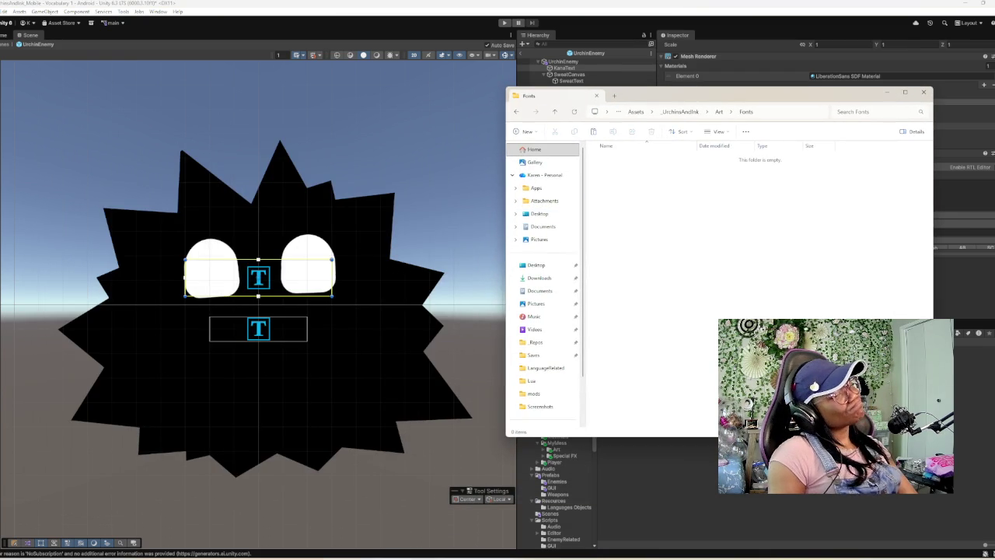
{"action": "mouse_move", "coordinate": [472, 555]}
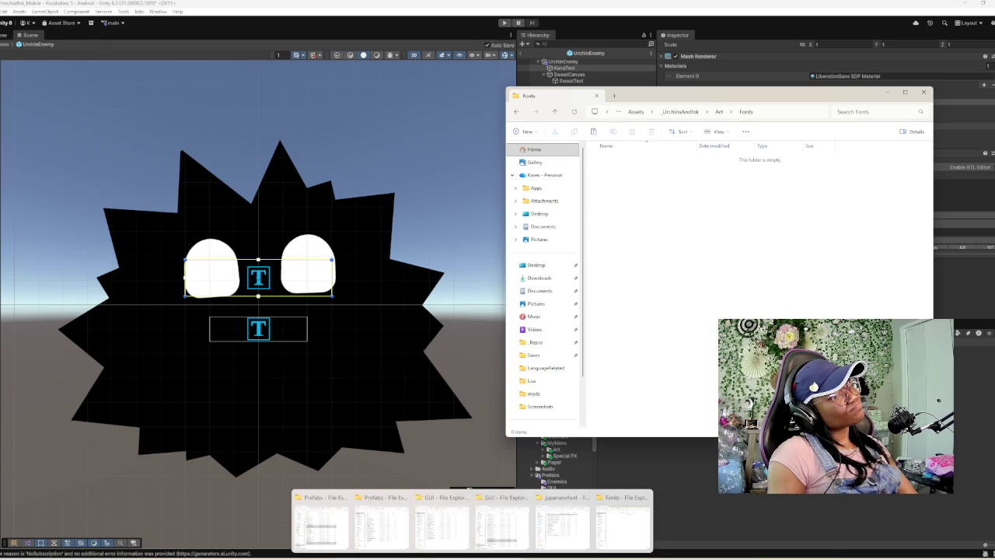
{"action": "mouse_move", "coordinate": [502, 522]}
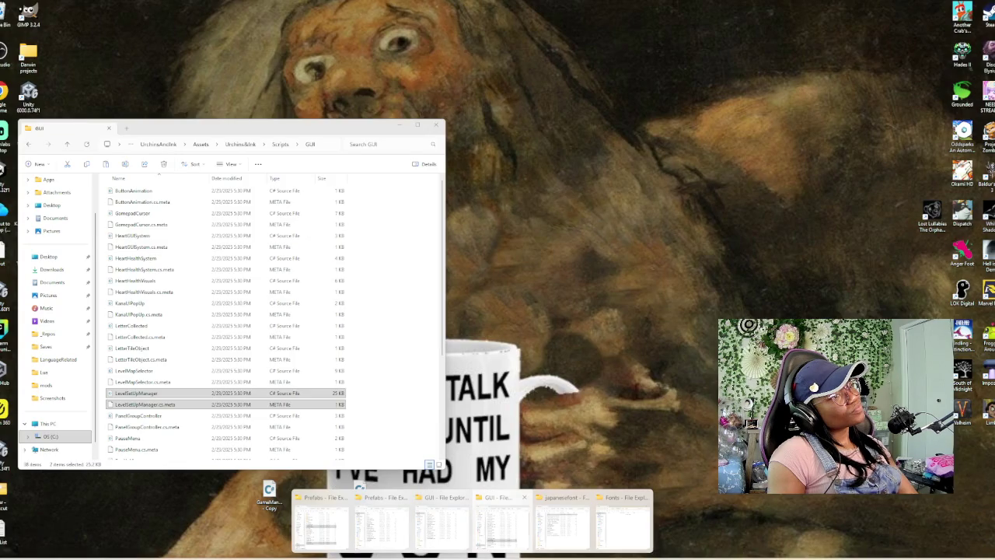
{"action": "left_click", "coordinate": [501, 523]}
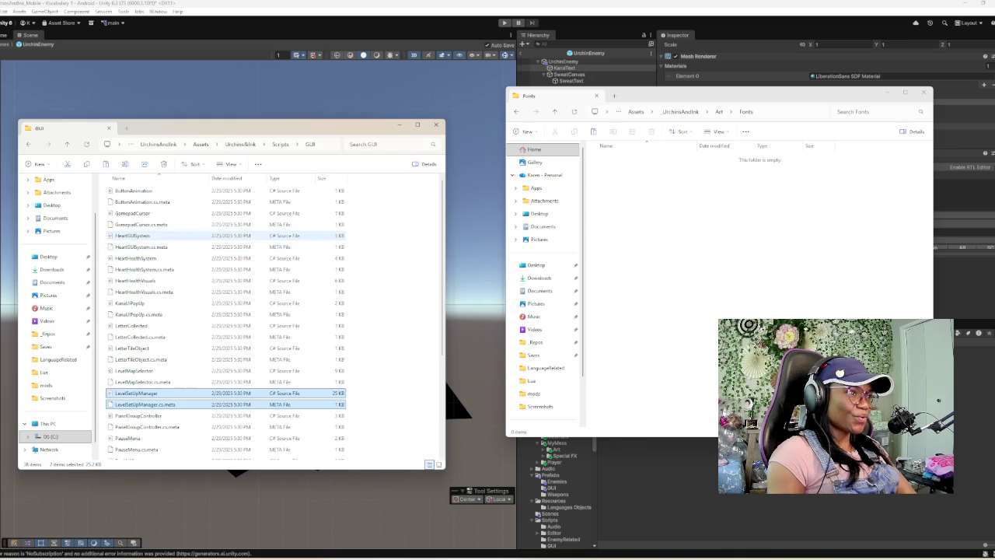
- Navigate up to Assets and into Urchins&Ink > Fonts > MyMess > Font
{"action": "key", "text": "alt+Up"}
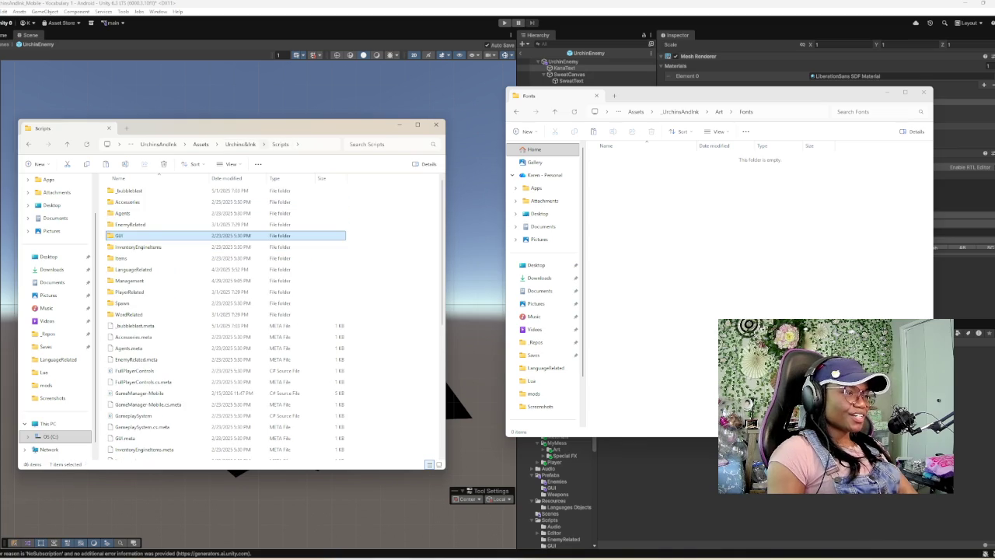
{"action": "key", "text": "alt+Up"}
{"action": "key", "text": "alt+Up"}
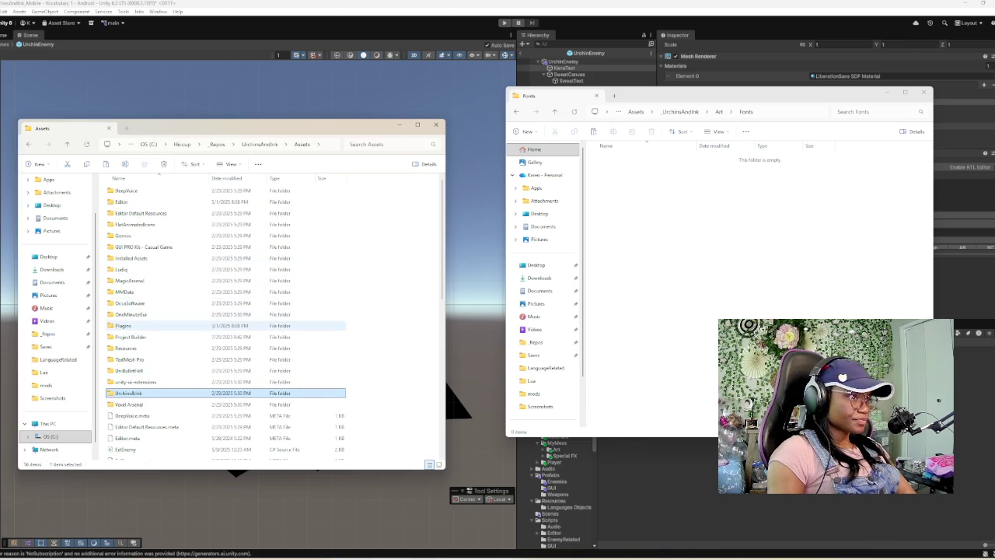
{"action": "scroll", "coordinate": [226, 319], "scroll_direction": "down", "scroll_amount": 2}
{"action": "double_click", "coordinate": [128, 330]}
{"action": "double_click", "coordinate": [125, 202]}
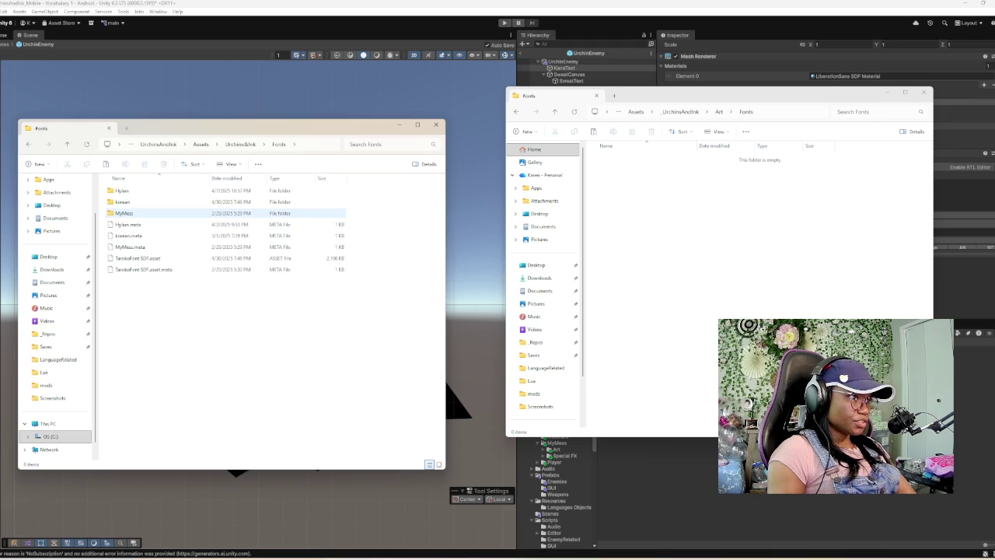
{"action": "double_click", "coordinate": [125, 213]}
{"action": "double_click", "coordinate": [121, 191]}
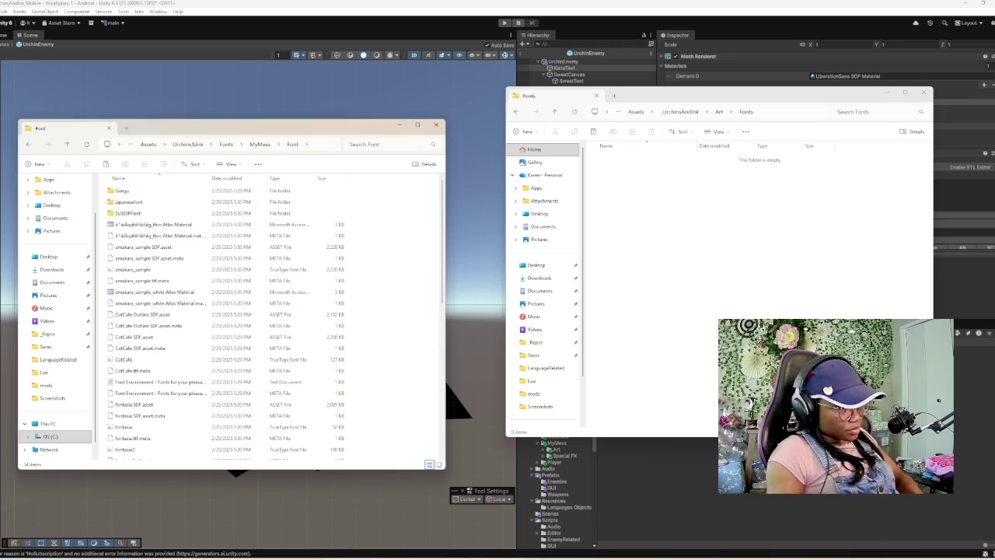
- Copy all 34 font files into the project's Art/Fonts folder and return to Unity
{"action": "key", "text": "ctrl+a"}
{"action": "key", "text": "alt+Tab"}
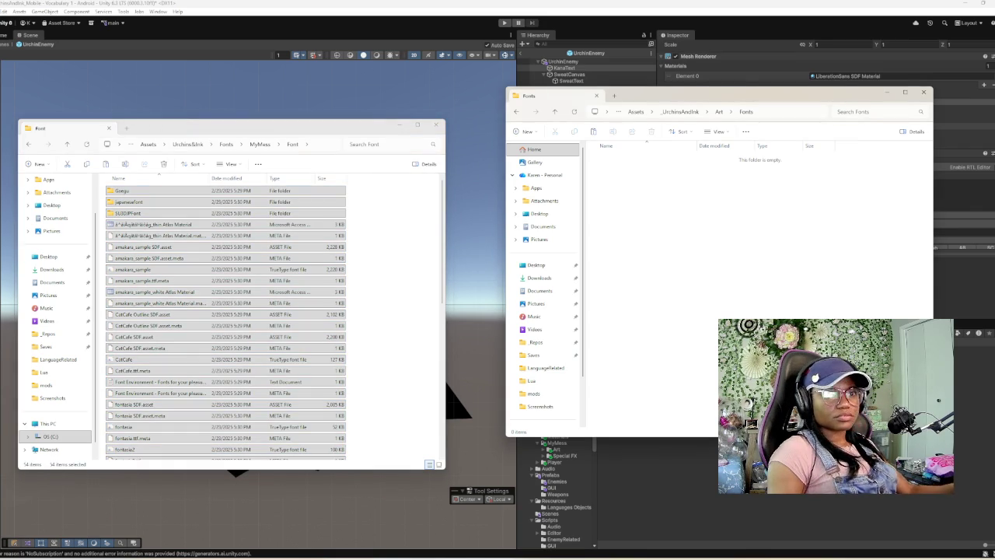
{"action": "key", "text": "ctrl+v"}
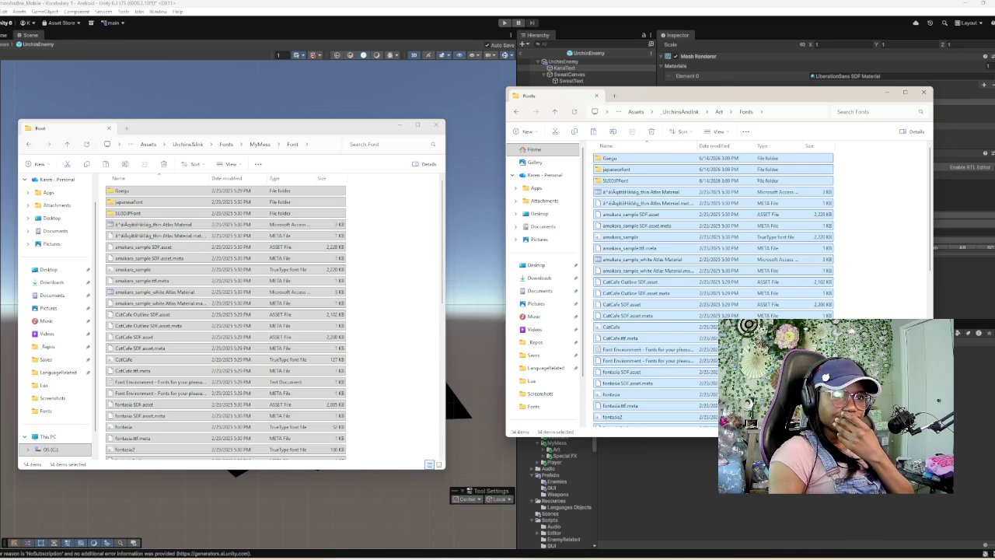
{"action": "key", "text": "alt+Tab"}
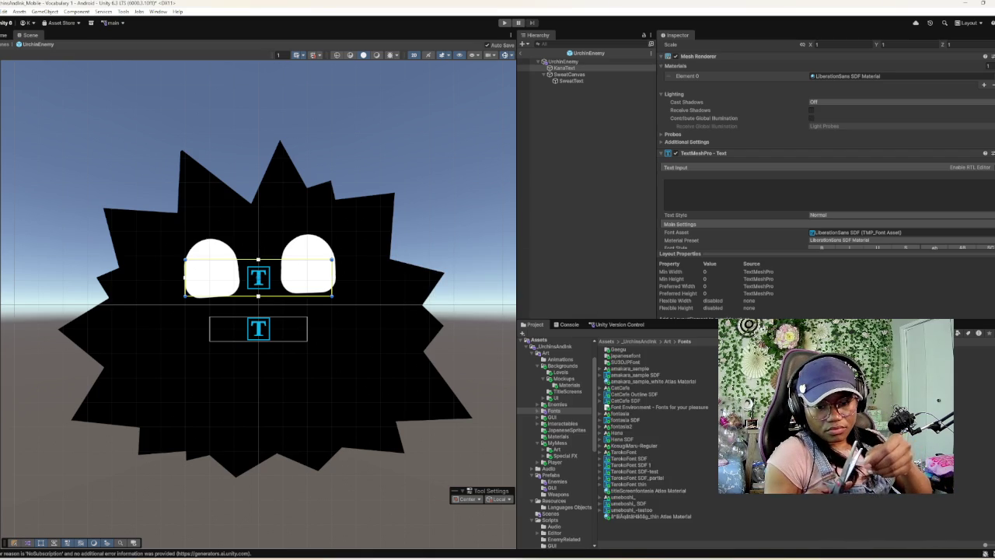
- Select the newly imported umeboshi_ font in the Art/Fonts folder
{"action": "left_click", "coordinate": [619, 496]}
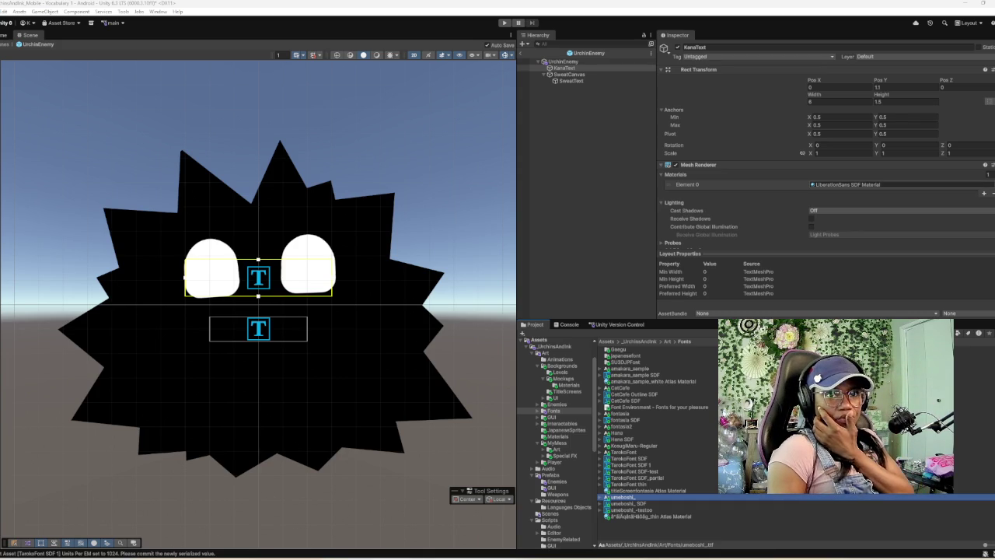
- Assign the first Kosugi material to the text label
{"action": "left_click", "coordinate": [989, 184]}
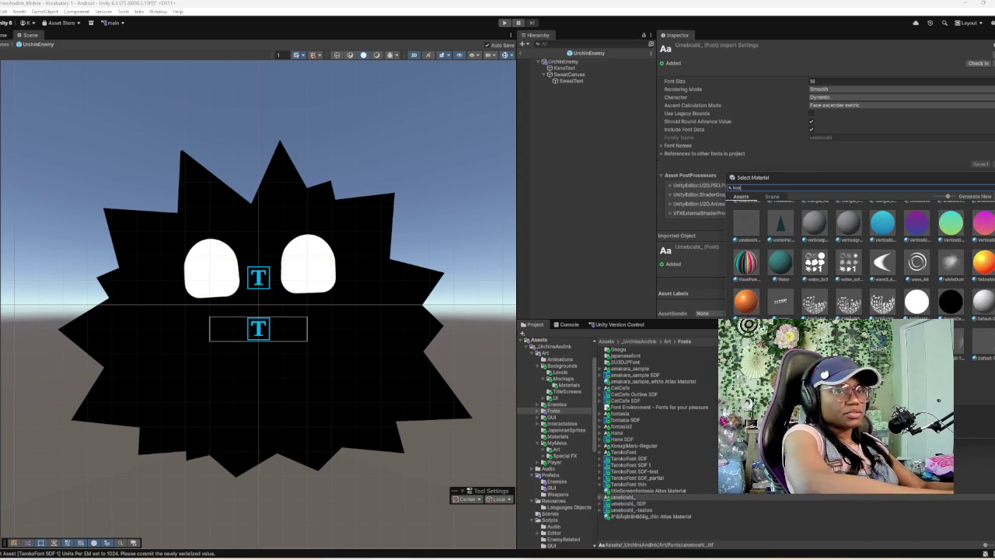
{"action": "left_click", "coordinate": [778, 219]}
{"action": "key", "text": "Return"}
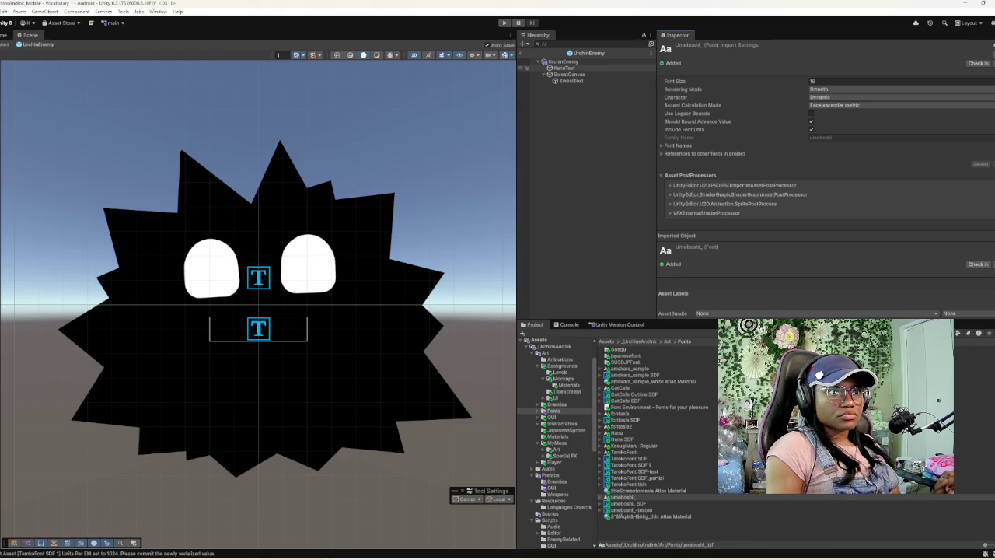
- Give KanaText the KosugiMaru-Regular SDF font asset, found by searching 'ko'
{"action": "left_click", "coordinate": [563, 61]}
{"action": "left_click", "coordinate": [565, 67]}
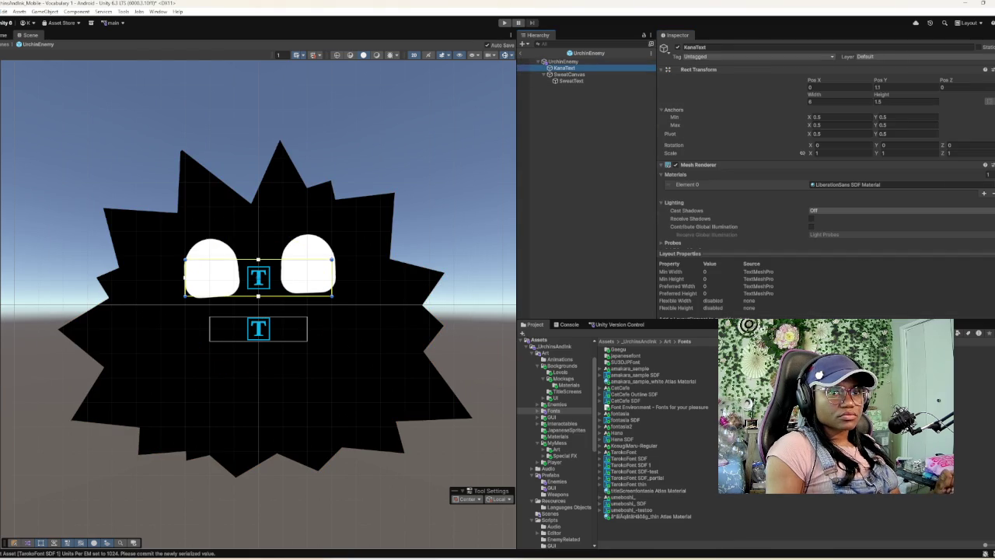
{"action": "scroll", "coordinate": [824, 155], "scroll_direction": "down", "scroll_amount": 5}
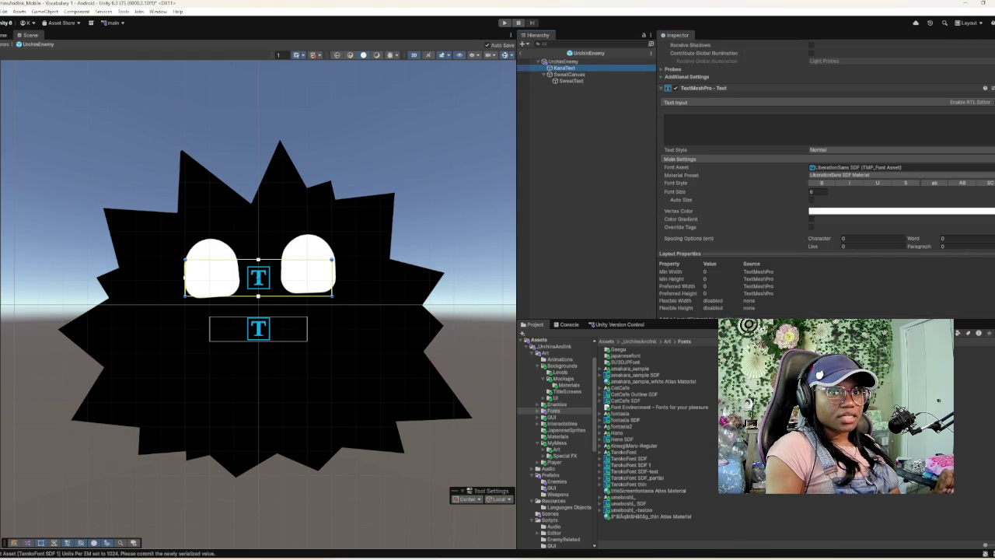
{"action": "left_click", "coordinate": [991, 167]}
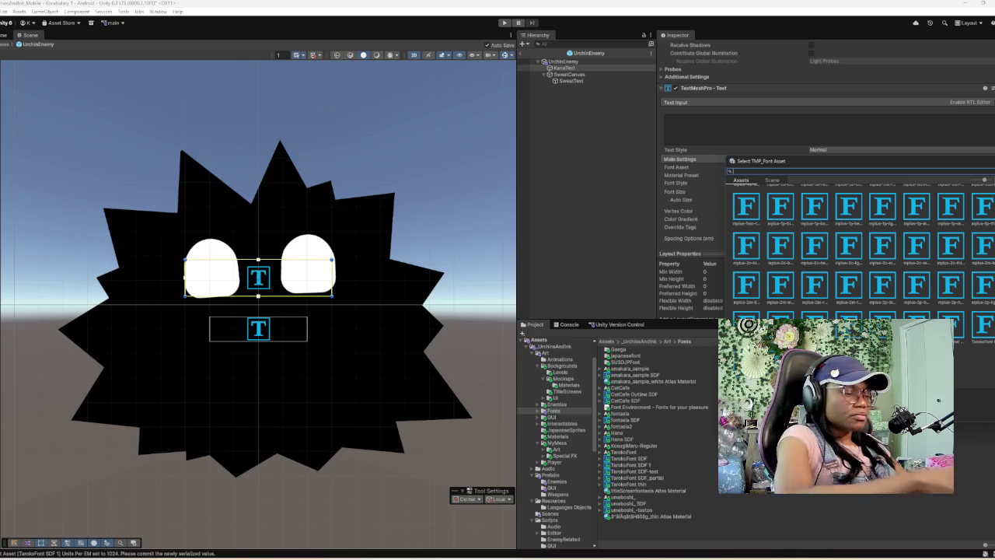
{"action": "type", "text": "ko"}
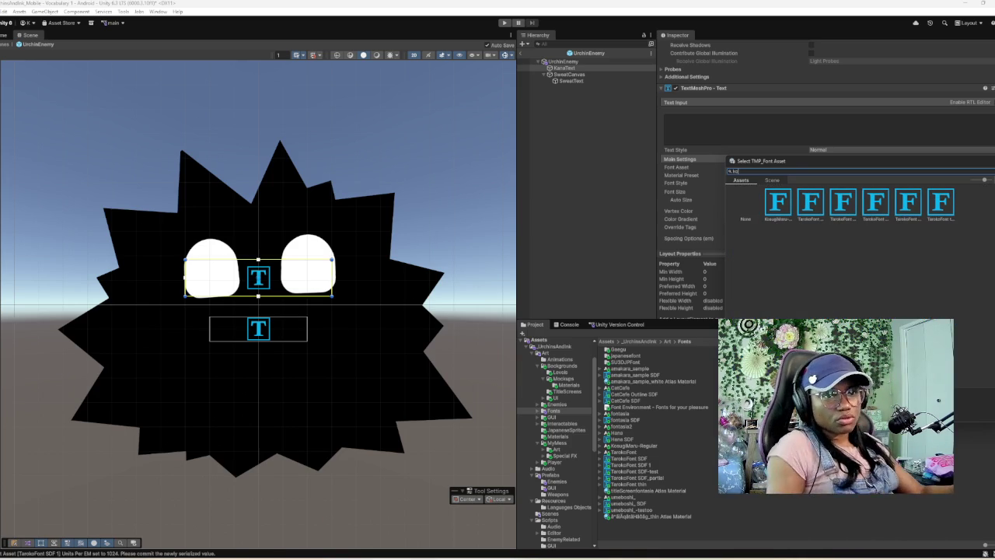
{"action": "left_click", "coordinate": [778, 204]}
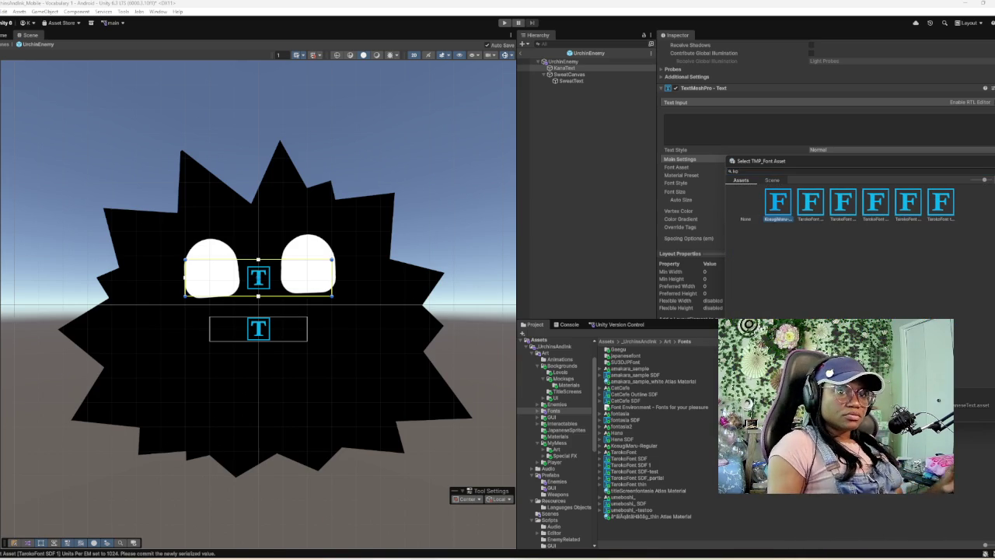
{"action": "double_click", "coordinate": [778, 203]}
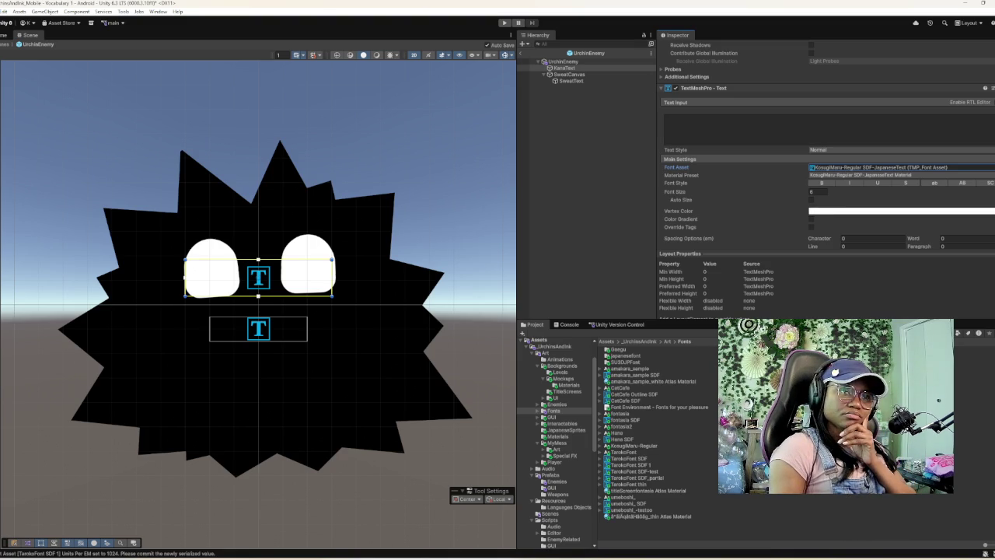
{"action": "left_click", "coordinate": [563, 61]}
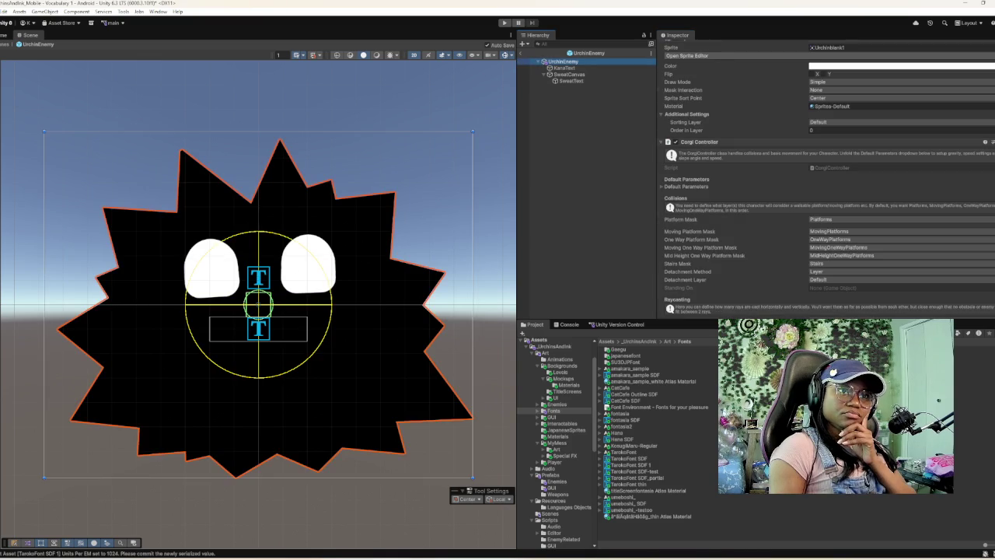
- Scroll down through UrchinEnemy's Inspector components, then back toward the top
{"action": "scroll", "coordinate": [824, 179], "scroll_direction": "down", "scroll_amount": 5}
{"action": "scroll", "coordinate": [828, 178], "scroll_direction": "down", "scroll_amount": 10}
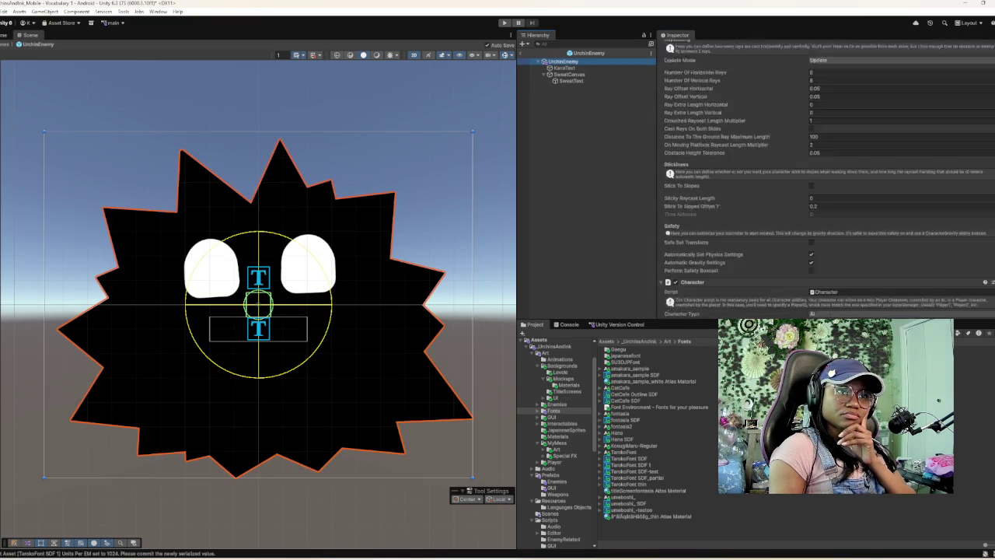
{"action": "scroll", "coordinate": [829, 179], "scroll_direction": "down", "scroll_amount": 3}
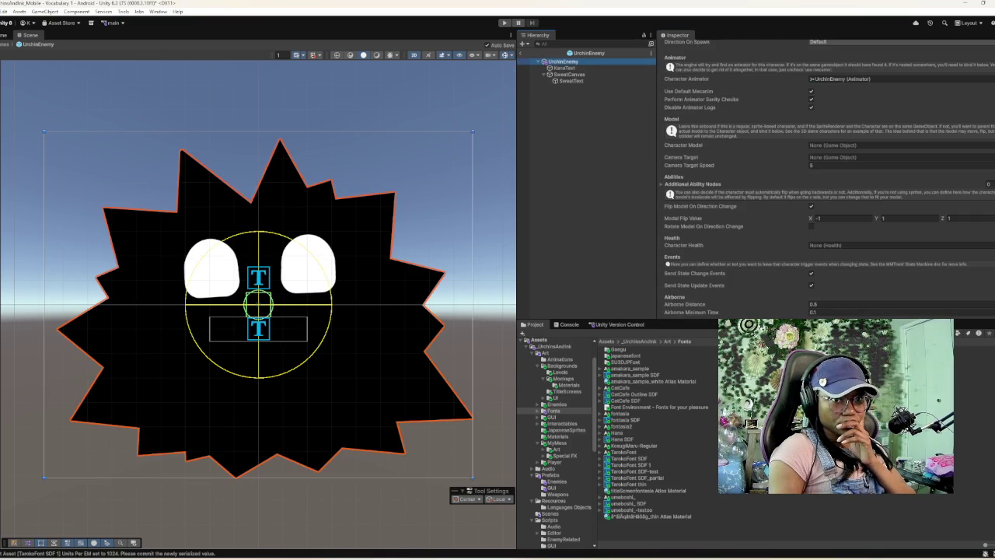
{"action": "scroll", "coordinate": [829, 179], "scroll_direction": "down", "scroll_amount": 5}
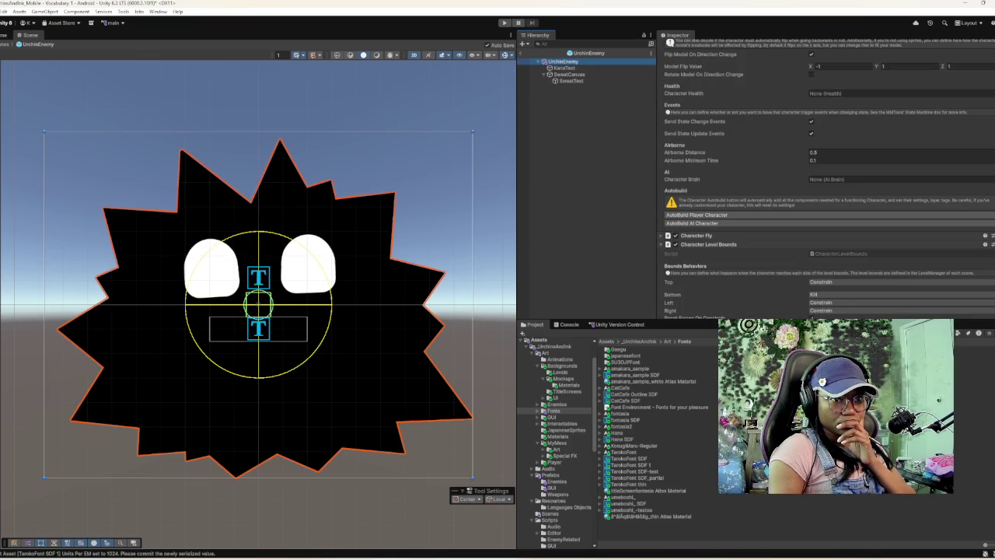
{"action": "scroll", "coordinate": [829, 179], "scroll_direction": "down", "scroll_amount": 5}
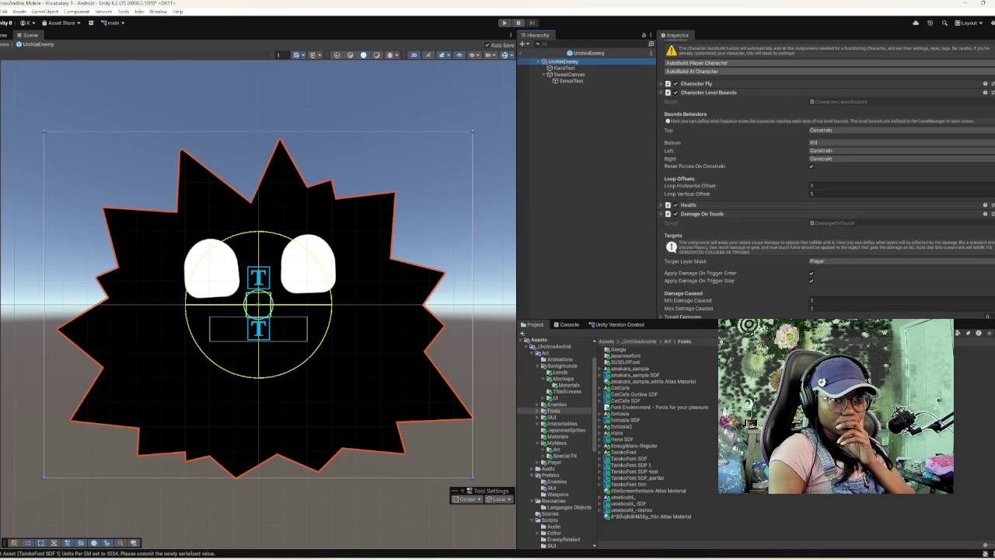
{"action": "scroll", "coordinate": [829, 179], "scroll_direction": "down", "scroll_amount": 12}
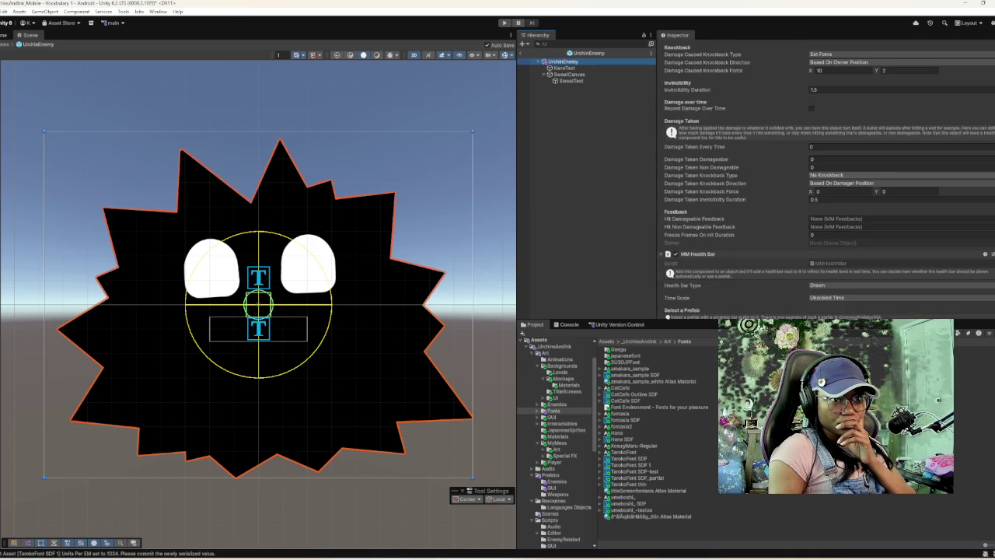
{"action": "scroll", "coordinate": [828, 179], "scroll_direction": "down", "scroll_amount": 3}
{"action": "scroll", "coordinate": [828, 179], "scroll_direction": "up", "scroll_amount": 12}
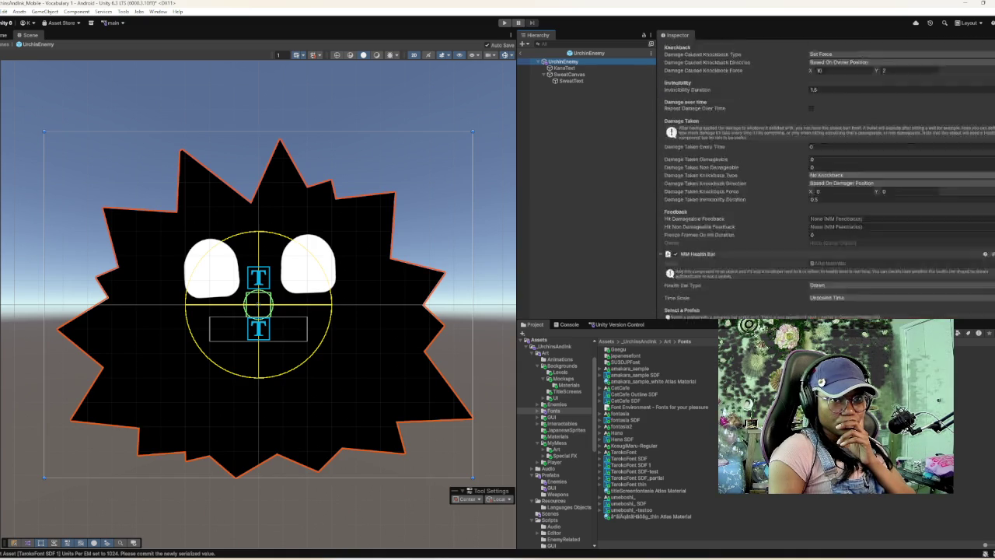
{"action": "scroll", "coordinate": [829, 179], "scroll_direction": "up", "scroll_amount": 10}
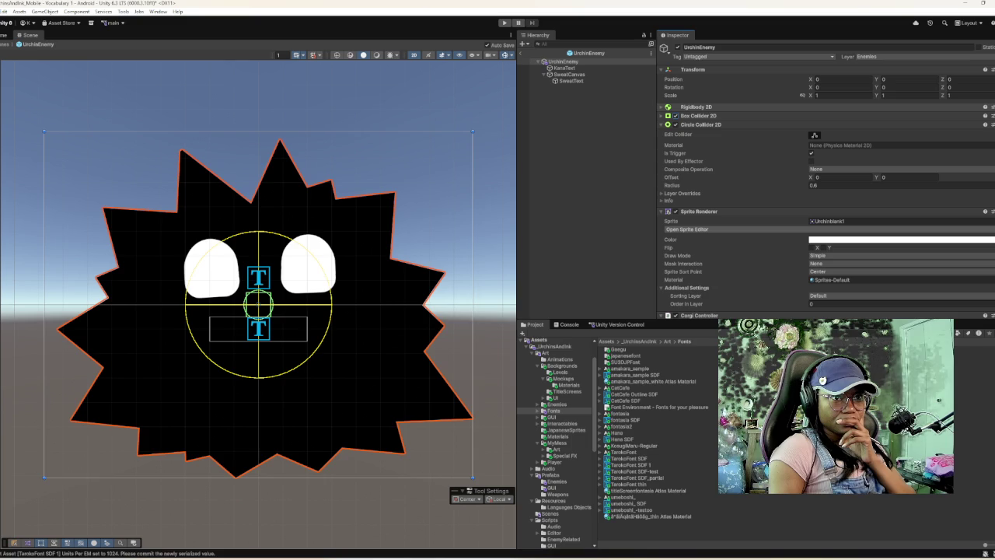
- Collapse the components from Circle Collider 2D through Symbol Enemy (Script)
{"action": "left_click", "coordinate": [700, 124]}
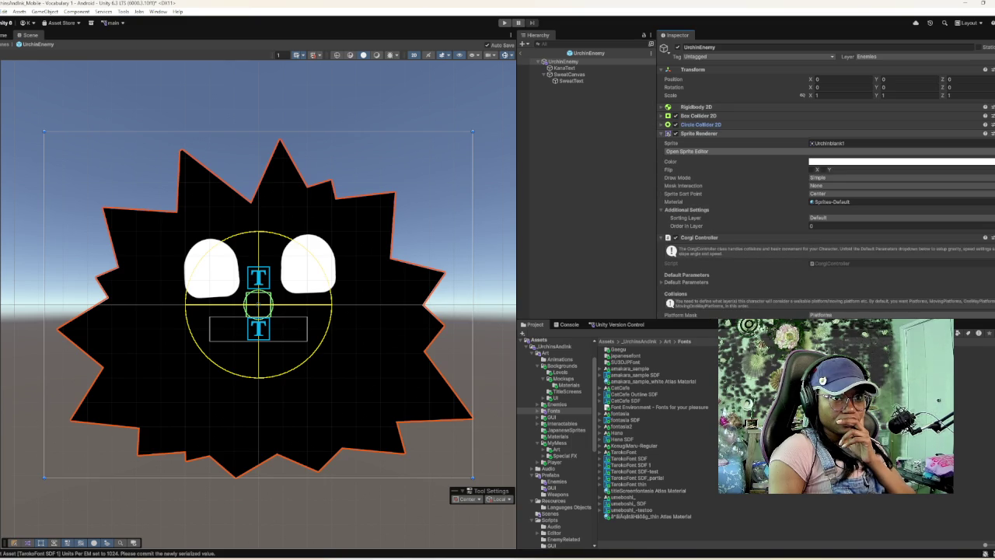
{"action": "left_click", "coordinate": [698, 133]}
{"action": "left_click", "coordinate": [699, 142]}
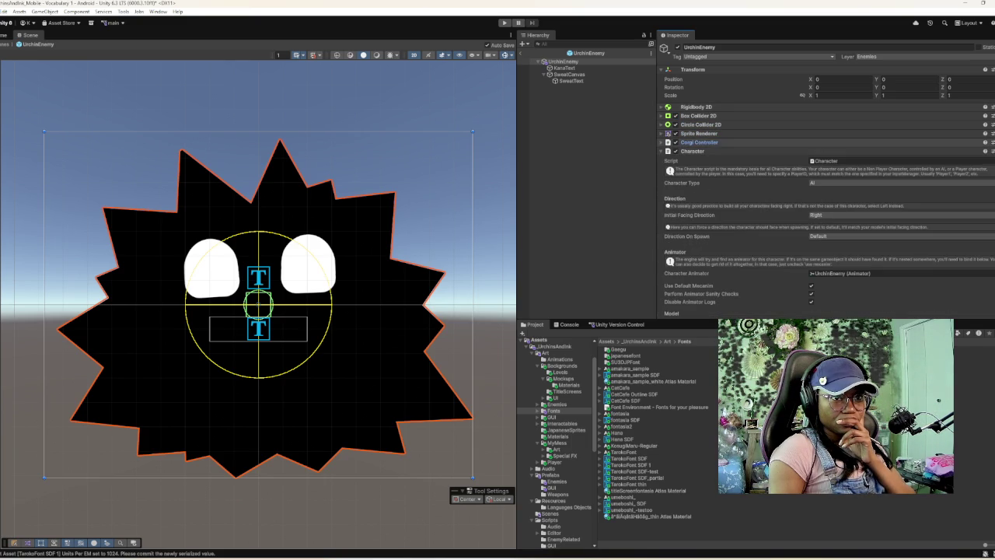
{"action": "left_click", "coordinate": [693, 151]}
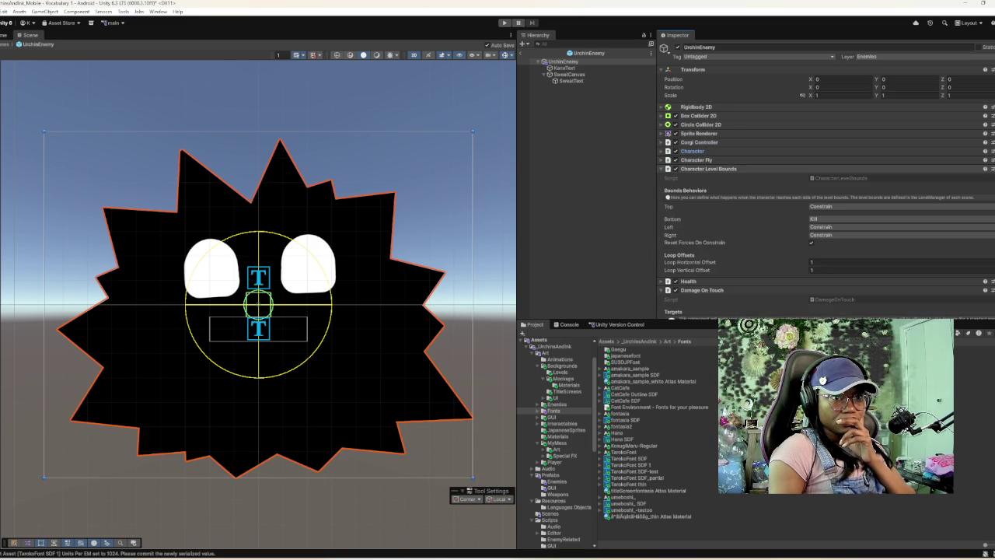
{"action": "left_click", "coordinate": [708, 169]}
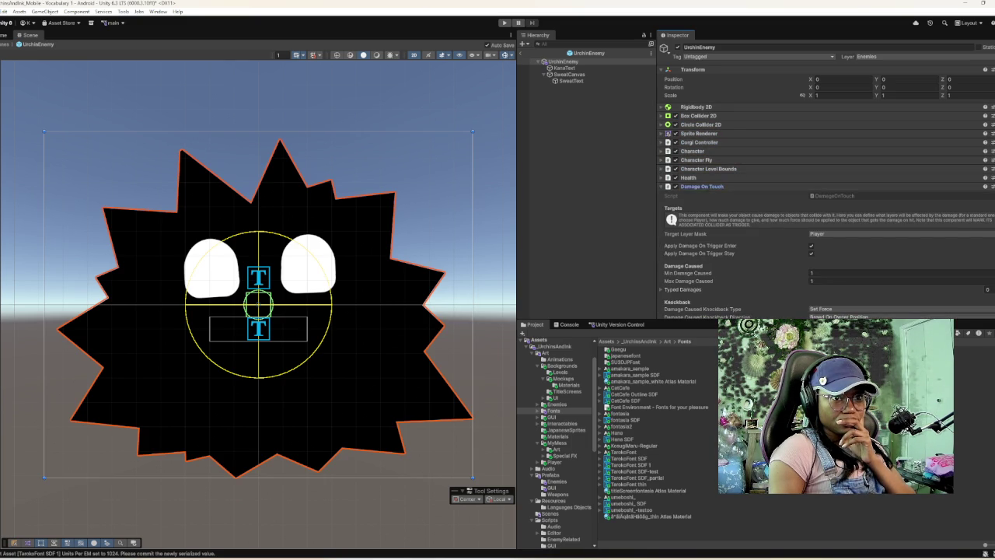
{"action": "left_click", "coordinate": [702, 186]}
{"action": "left_click", "coordinate": [698, 195]}
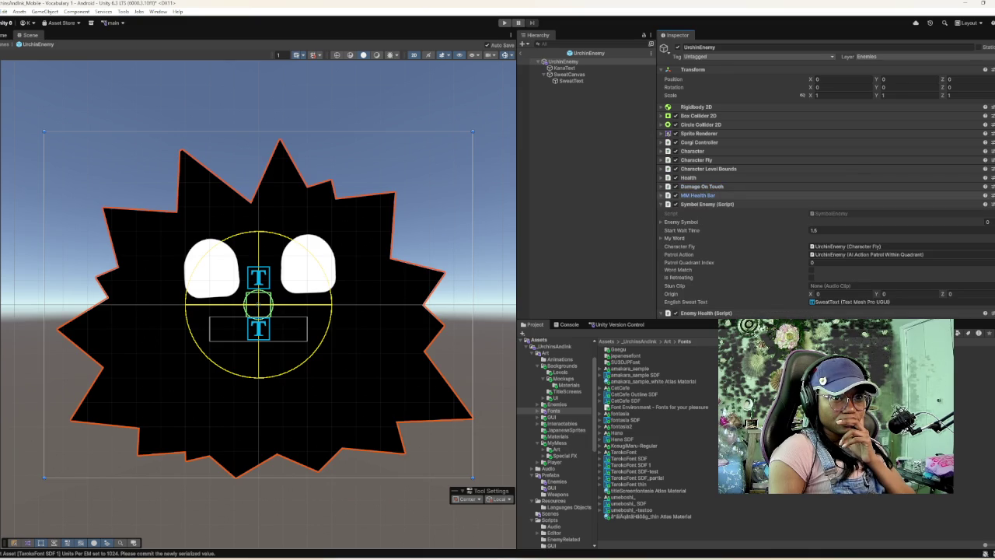
{"action": "left_click", "coordinate": [707, 204]}
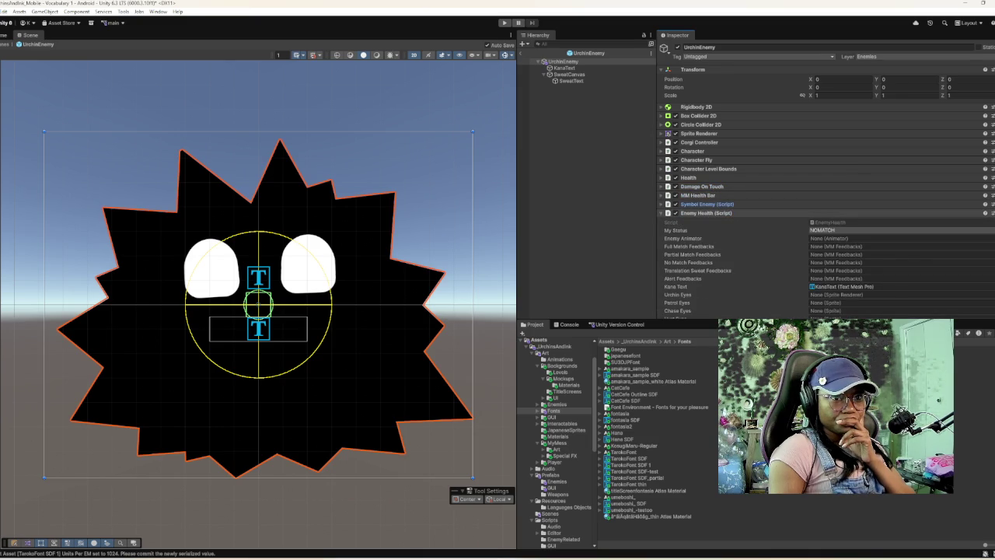
{"action": "scroll", "coordinate": [824, 179], "scroll_direction": "down", "scroll_amount": 5}
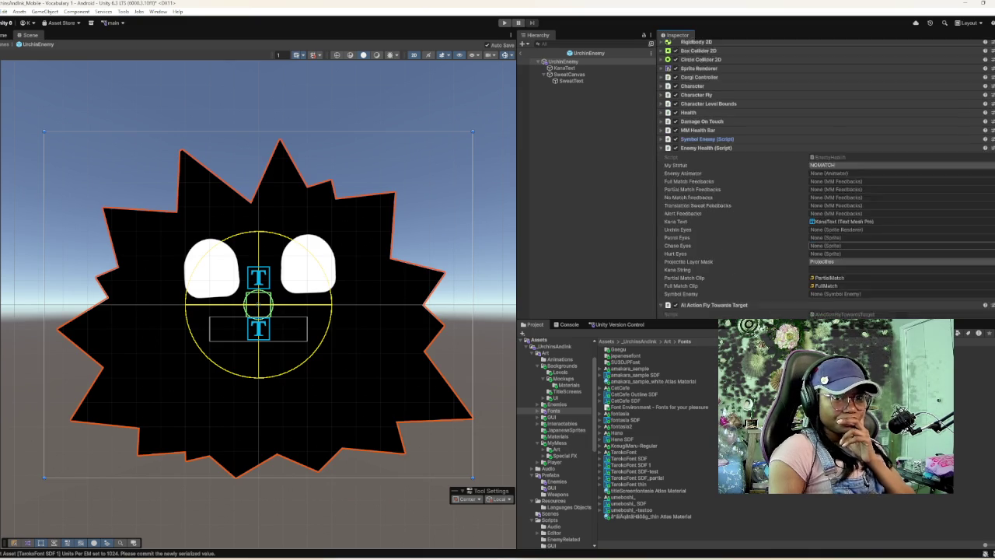
{"action": "scroll", "coordinate": [824, 178], "scroll_direction": "up", "scroll_amount": 2}
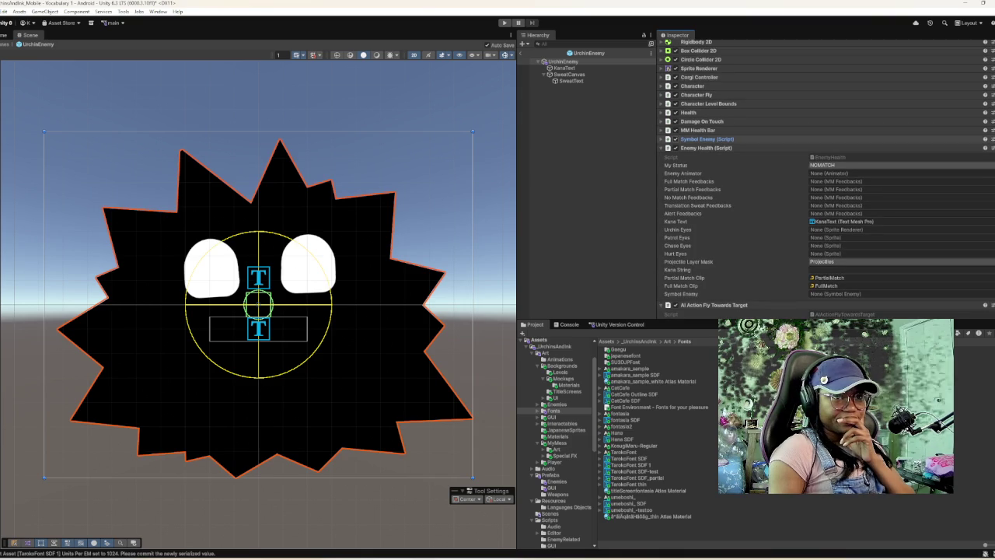
- Collapse Enemy Health through AI Action Patrol Within Quadrant, briefly rechecking AI Brain and Animator
{"action": "left_click", "coordinate": [706, 148]}
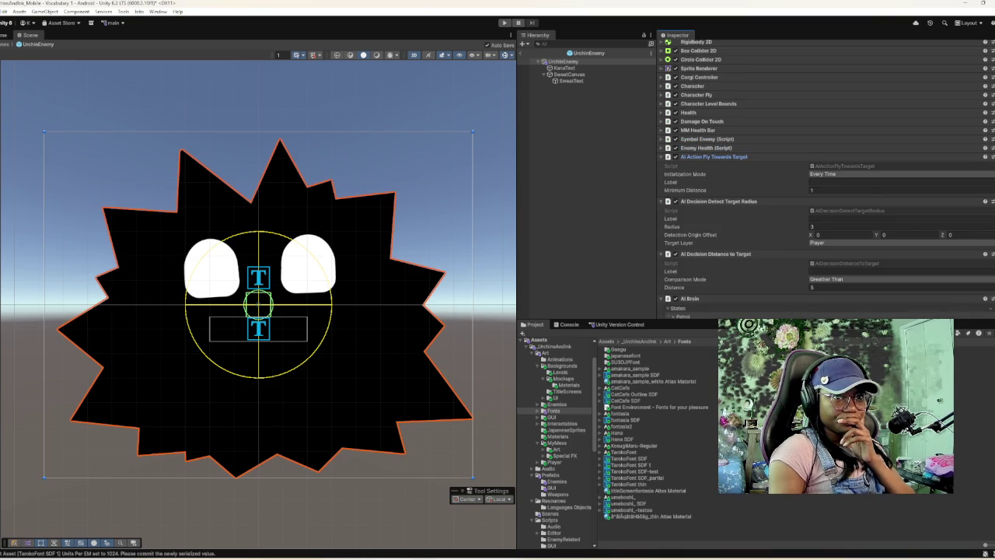
{"action": "left_click", "coordinate": [713, 157]}
{"action": "left_click", "coordinate": [718, 166]}
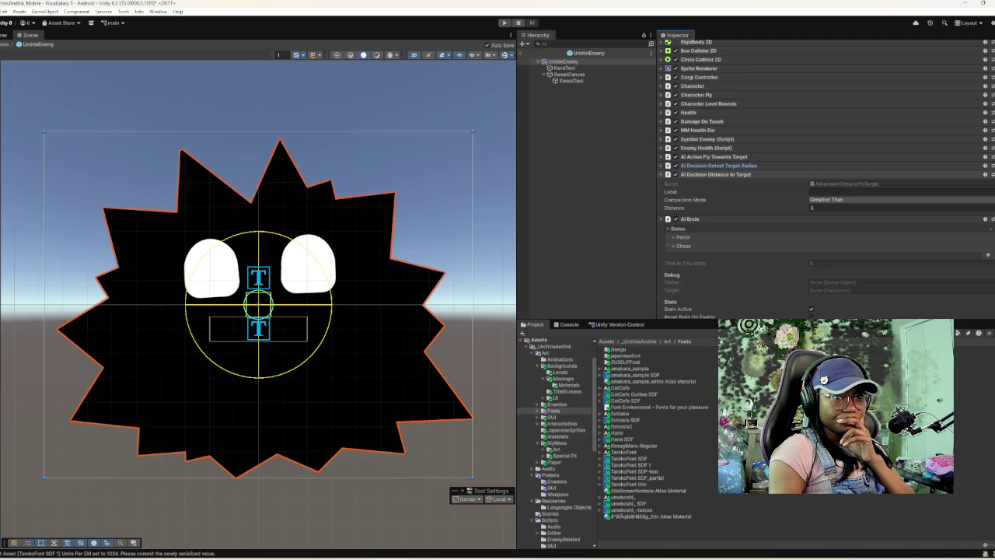
{"action": "left_click", "coordinate": [715, 174]}
{"action": "left_click", "coordinate": [690, 183]}
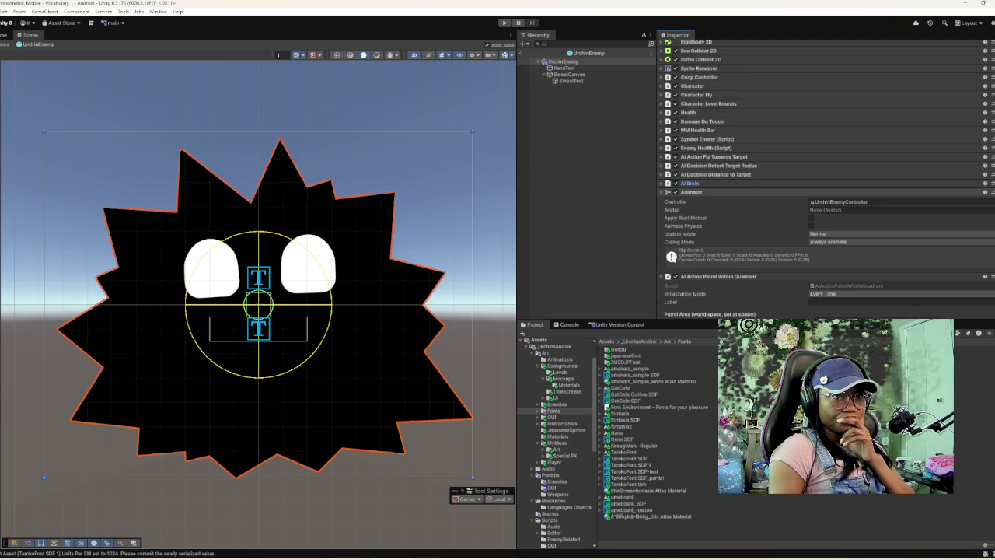
{"action": "left_click", "coordinate": [692, 192]}
{"action": "left_click", "coordinate": [690, 183]}
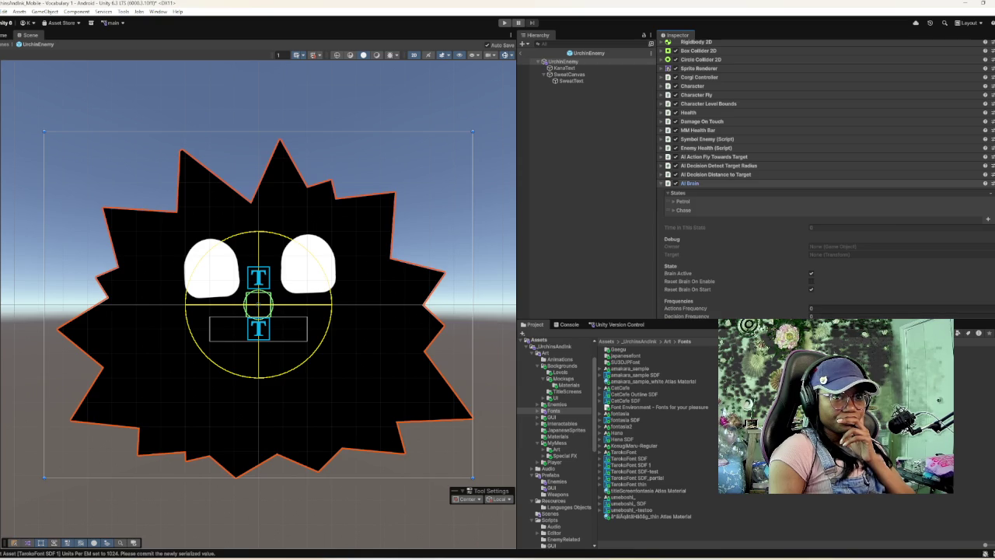
{"action": "left_click", "coordinate": [690, 183]}
{"action": "left_click", "coordinate": [692, 192]}
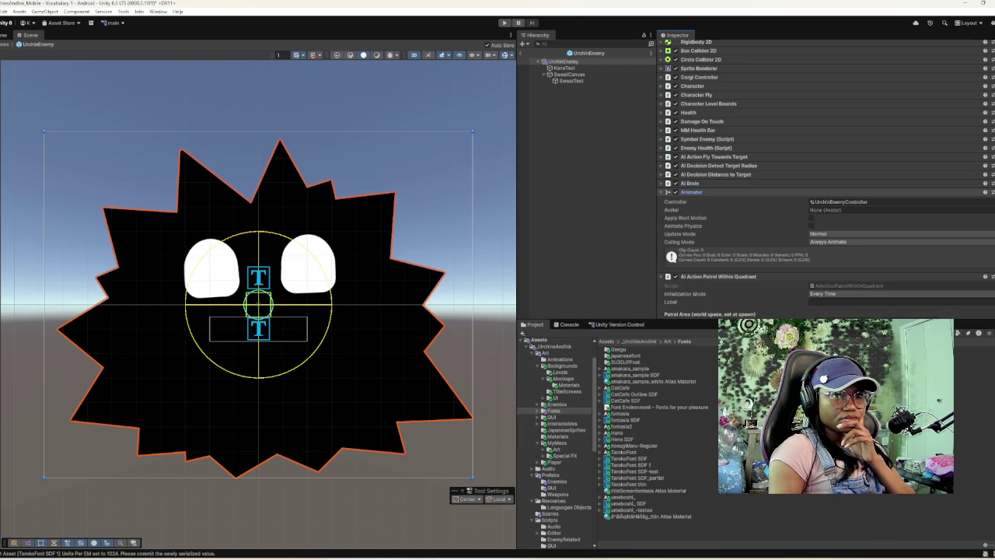
{"action": "scroll", "coordinate": [824, 179], "scroll_direction": "down", "scroll_amount": 2}
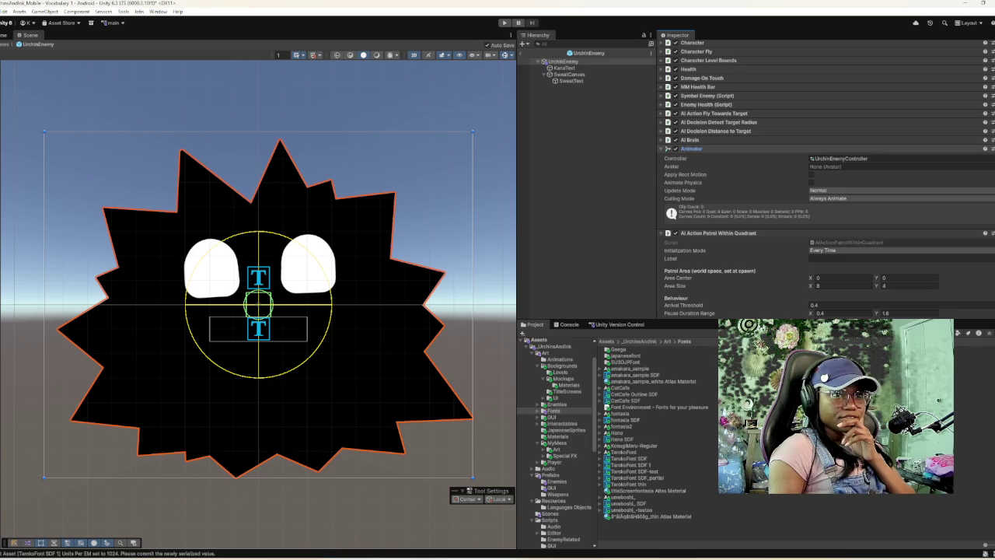
{"action": "left_click", "coordinate": [691, 148]}
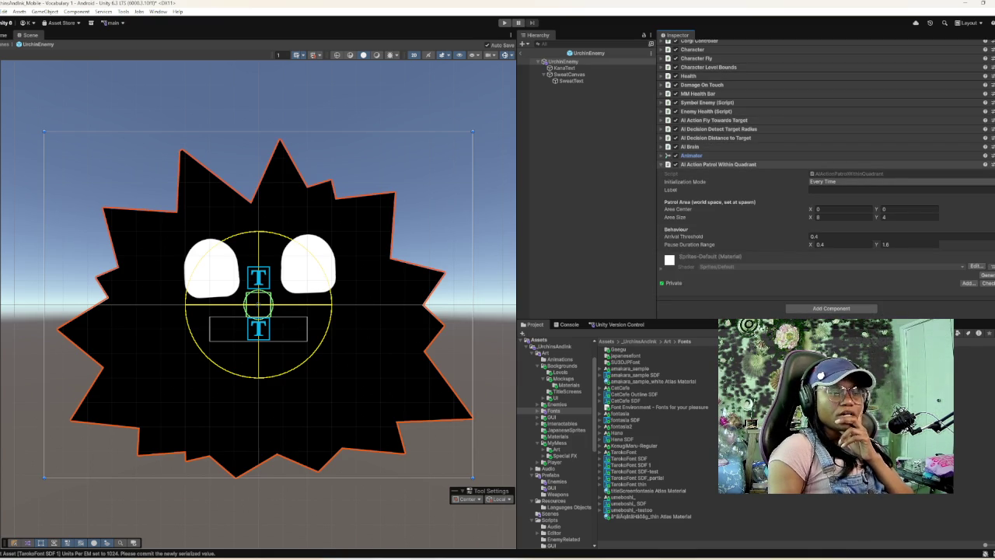
{"action": "left_click", "coordinate": [708, 164]}
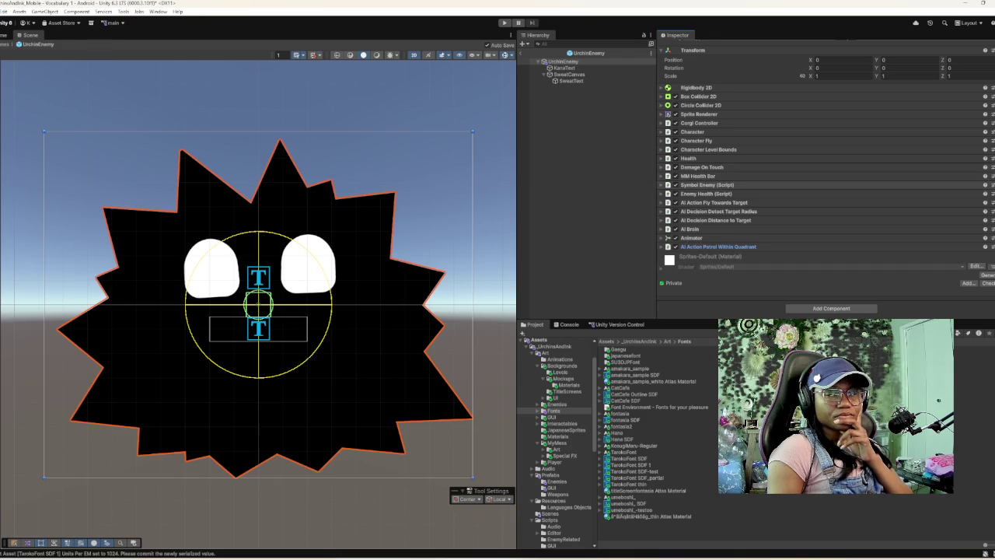
{"action": "scroll", "coordinate": [777, 171], "scroll_direction": "up", "scroll_amount": 1}
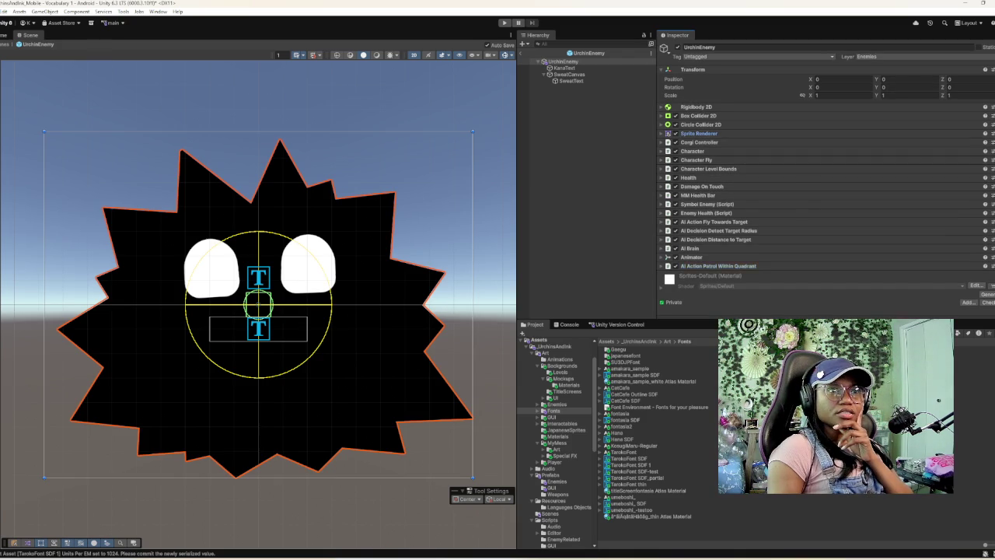
- Leave UrchinEnemy prefab mode for the Vocabulary 1 scene, test in Play mode, then reopen the prefab
{"action": "left_click", "coordinate": [699, 133]}
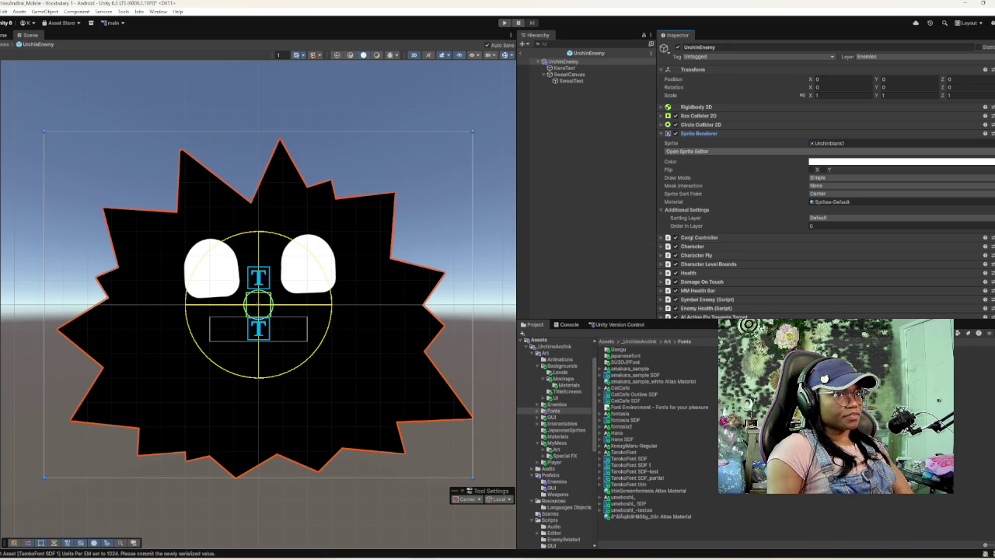
{"action": "left_click", "coordinate": [525, 53]}
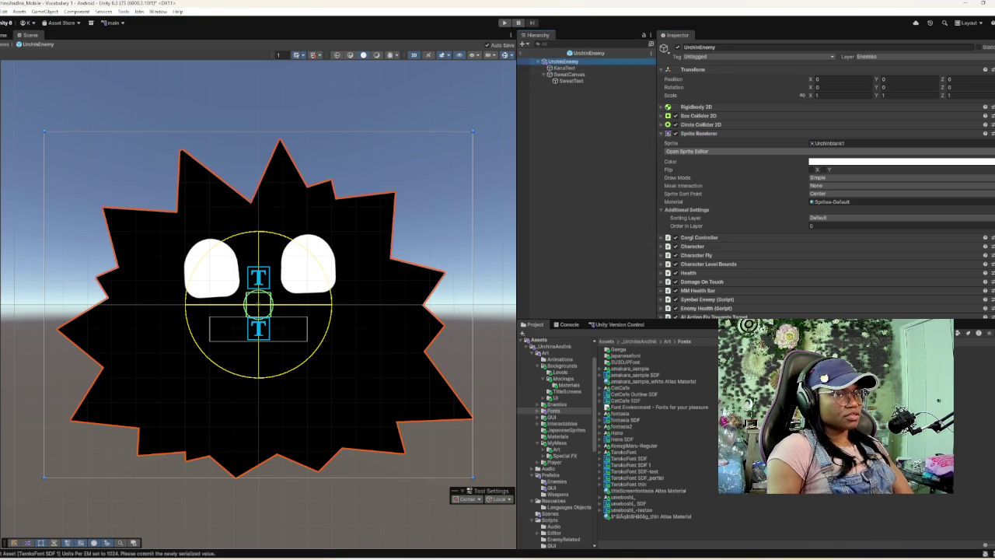
{"action": "scroll", "coordinate": [262, 358], "scroll_direction": "up", "scroll_amount": 6}
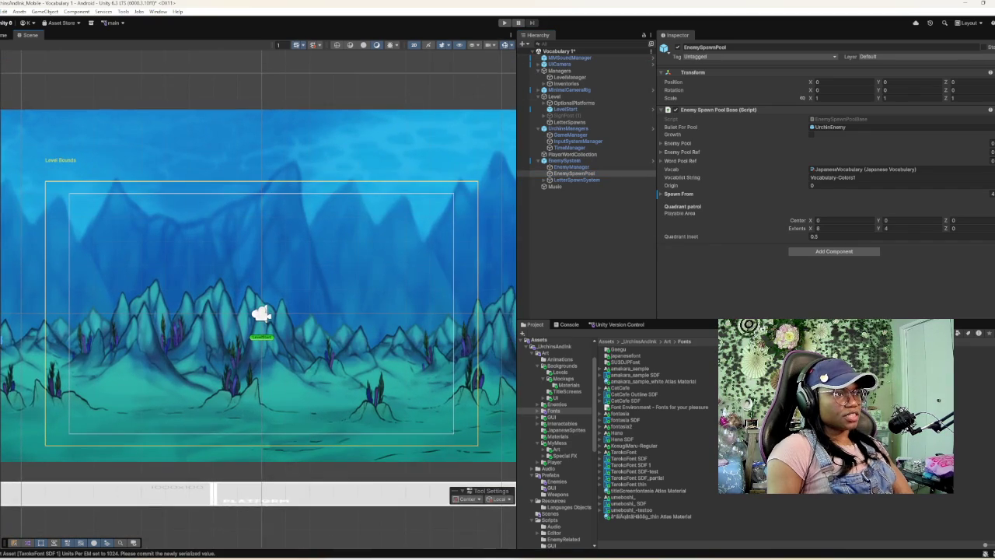
{"action": "scroll", "coordinate": [342, 392], "scroll_direction": "up", "scroll_amount": 1}
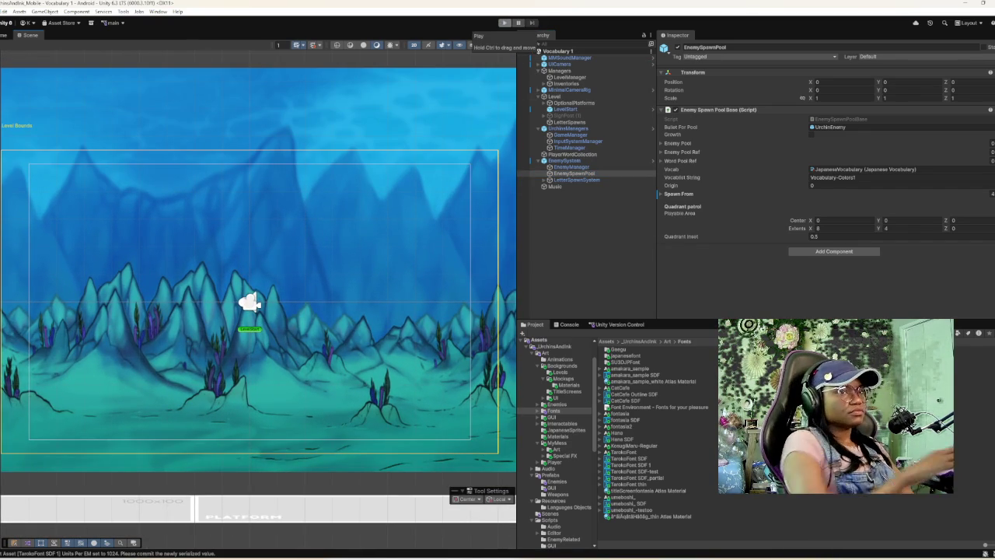
{"action": "left_click", "coordinate": [503, 23]}
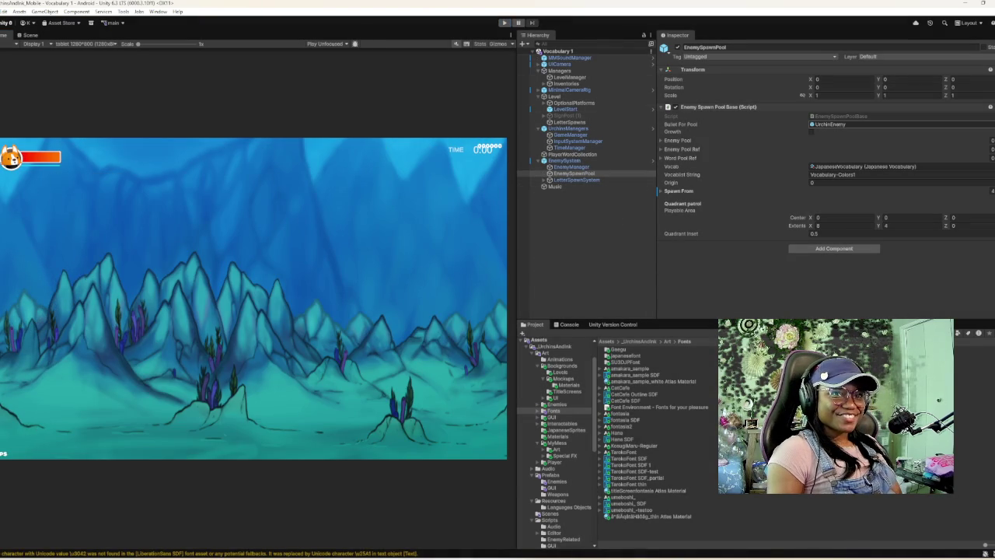
{"action": "double_click", "coordinate": [831, 125]}
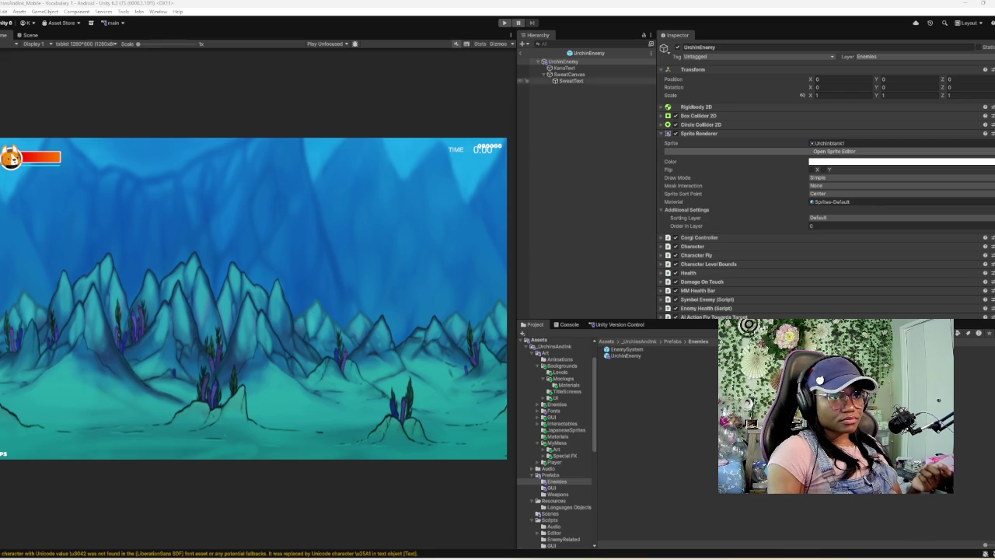
- Select the KanaText label to check its KosugiMaru font and size 6
{"action": "left_click", "coordinate": [564, 68]}
- Switch to the Scene view and alternate between UrchinEnemy and KanaText to inspect them
{"action": "scroll", "coordinate": [824, 155], "scroll_direction": "down", "scroll_amount": 5}
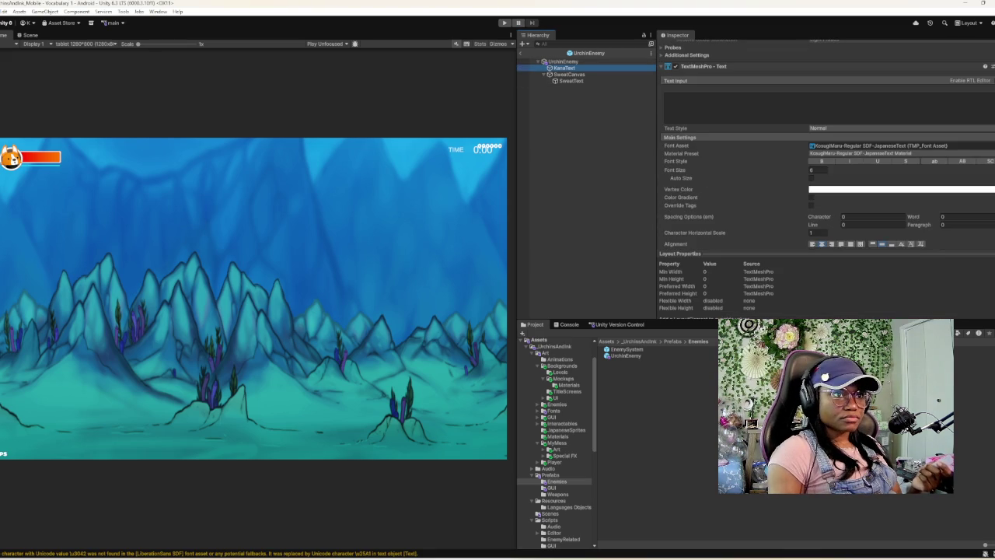
{"action": "left_click", "coordinate": [563, 61]}
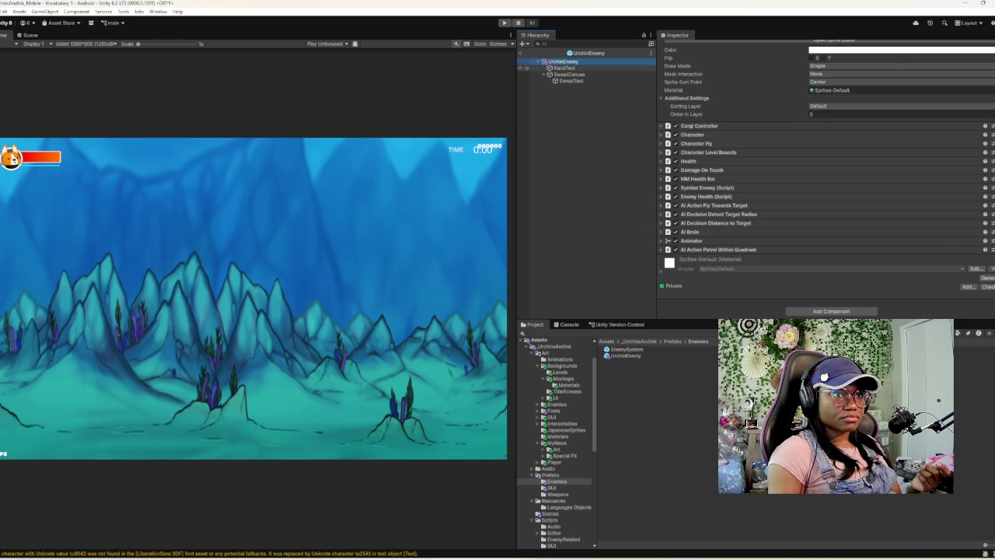
{"action": "left_click", "coordinate": [564, 68]}
{"action": "left_click", "coordinate": [29, 35]}
{"action": "left_click", "coordinate": [562, 62]}
{"action": "scroll", "coordinate": [824, 179], "scroll_direction": "up", "scroll_amount": 3}
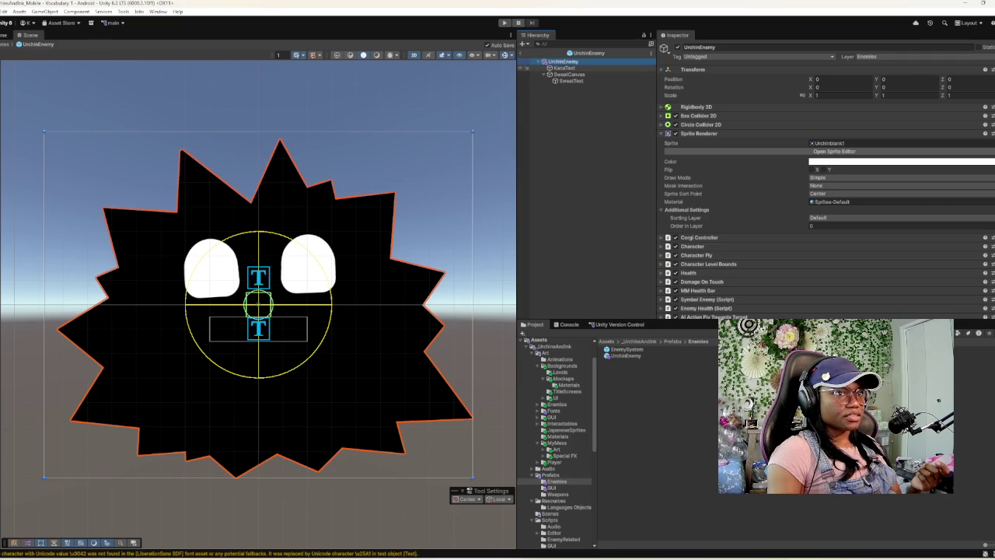
{"action": "left_click", "coordinate": [562, 68]}
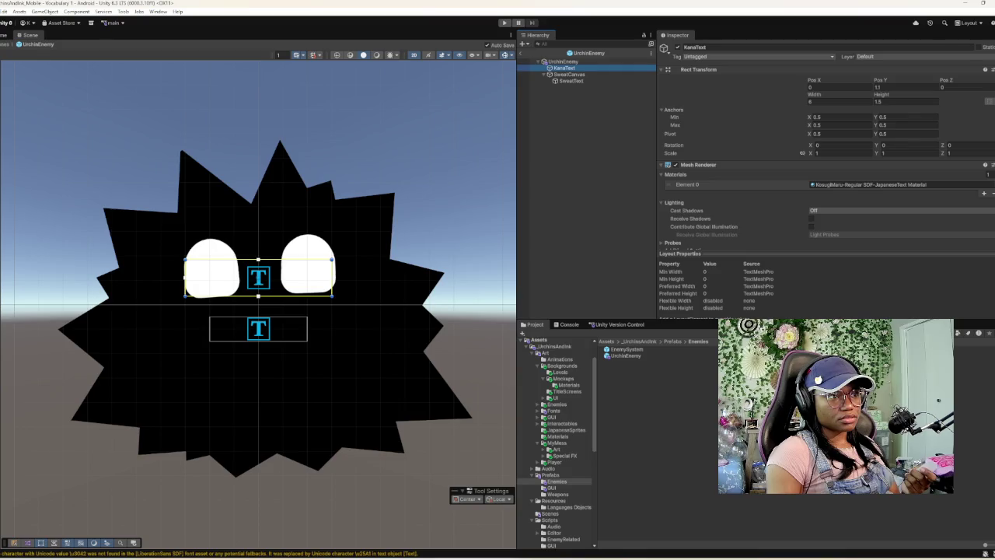
{"action": "left_click", "coordinate": [562, 61]}
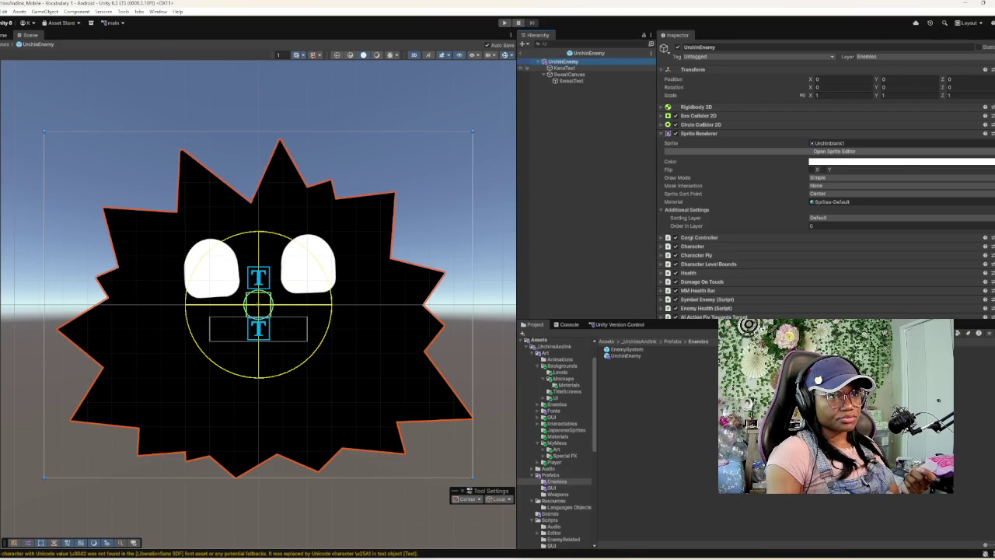
{"action": "left_click", "coordinate": [564, 68]}
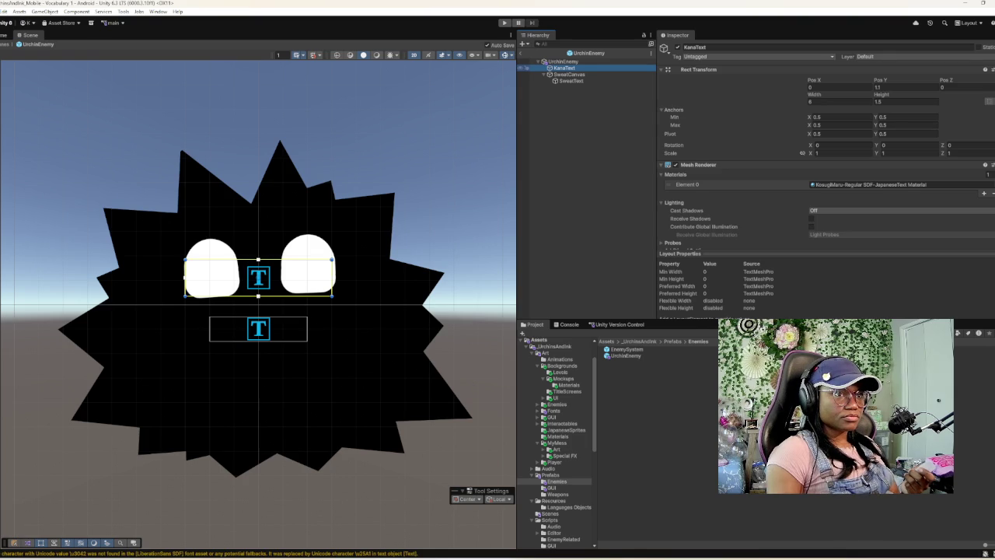
- Create a Circle sprite under UrchinEnemy and move it to the top of its children
{"action": "right_click", "coordinate": [563, 68]}
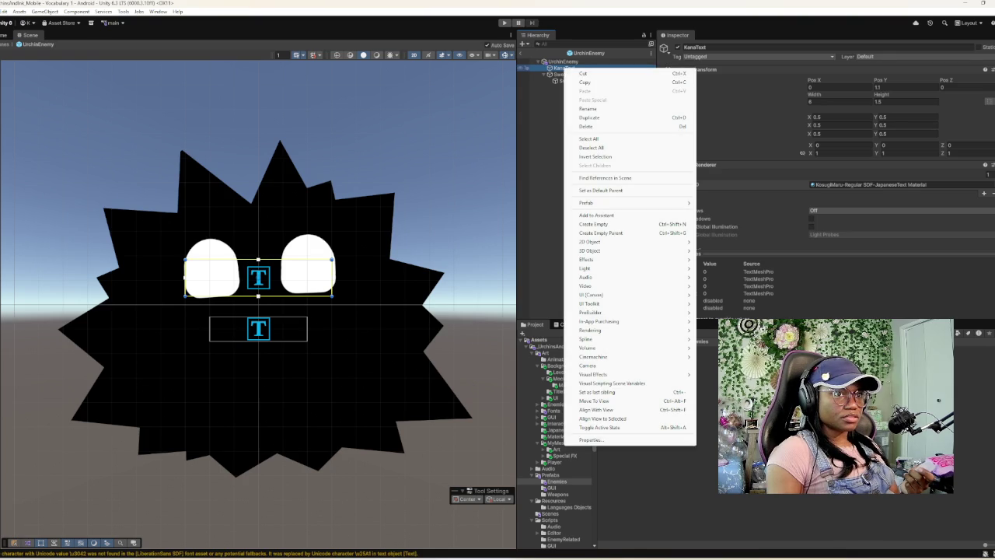
{"action": "left_click", "coordinate": [553, 61]}
{"action": "right_click", "coordinate": [553, 62]}
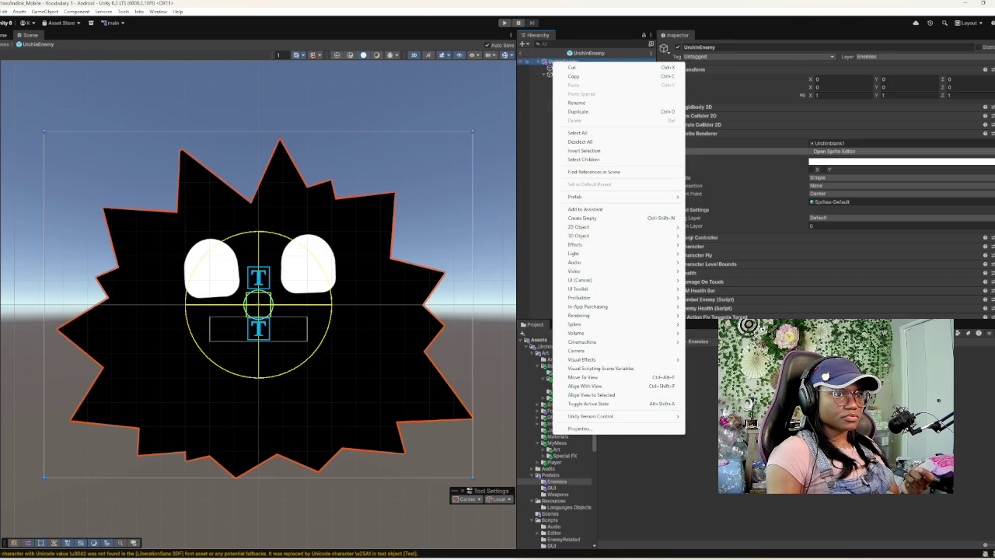
{"action": "mouse_move", "coordinate": [579, 227]}
{"action": "mouse_move", "coordinate": [708, 226]}
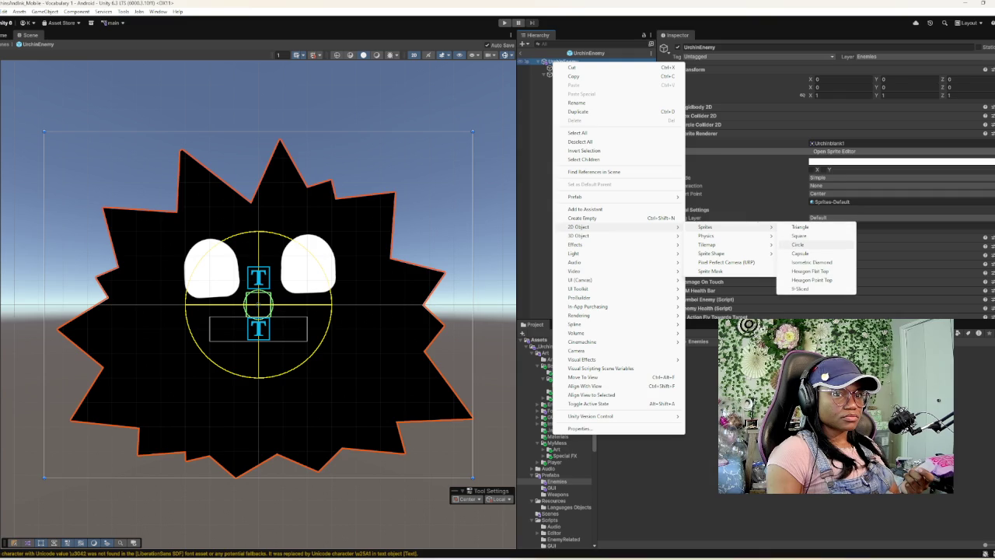
{"action": "left_click", "coordinate": [797, 244]}
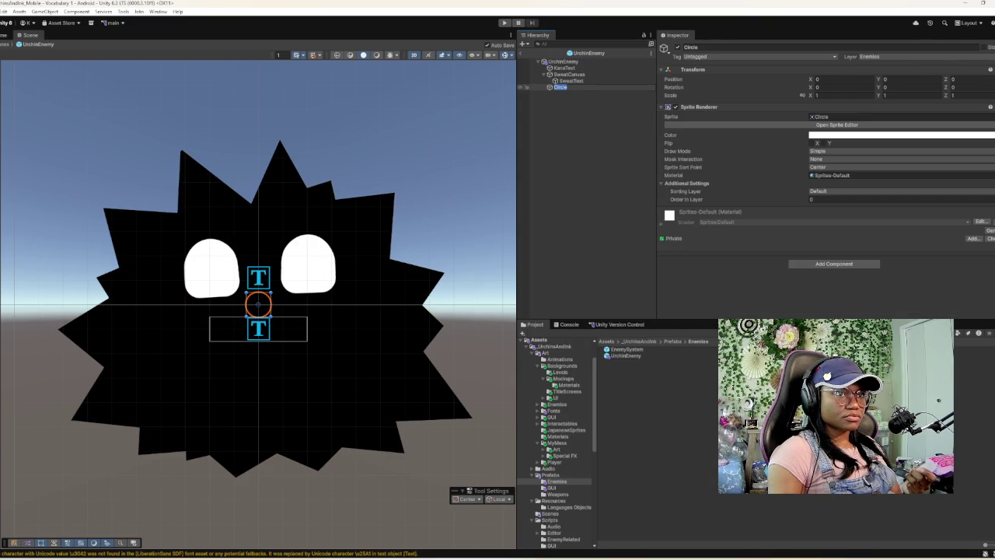
{"action": "key", "text": "Return"}
{"action": "left_click_drag", "start_coordinate": [559, 87], "coordinate": [559, 65]}
{"action": "left_click", "coordinate": [563, 61]}
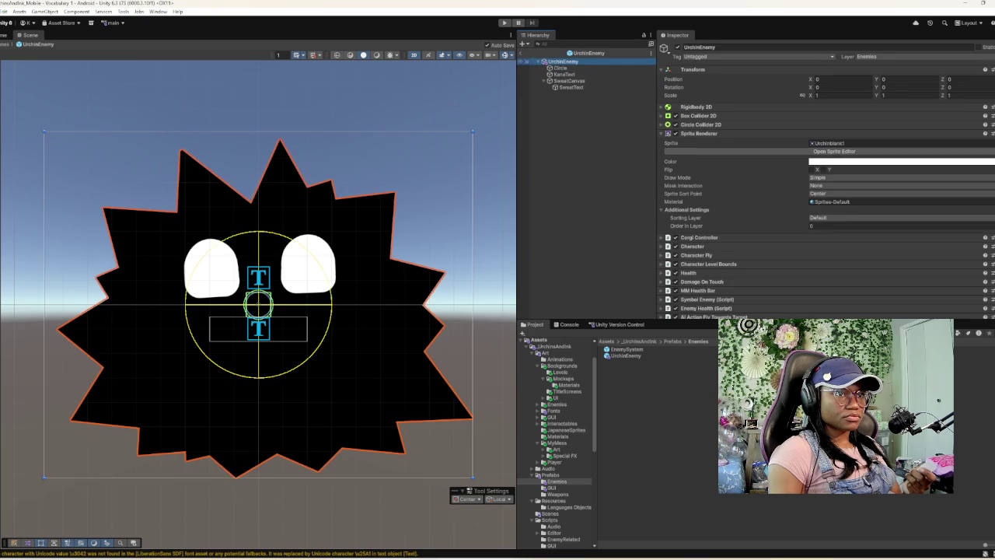
- Assign Urchinblank1 to UrchinEnemy's own sprite and set its colour alpha to 0
{"action": "right_click", "coordinate": [811, 144]}
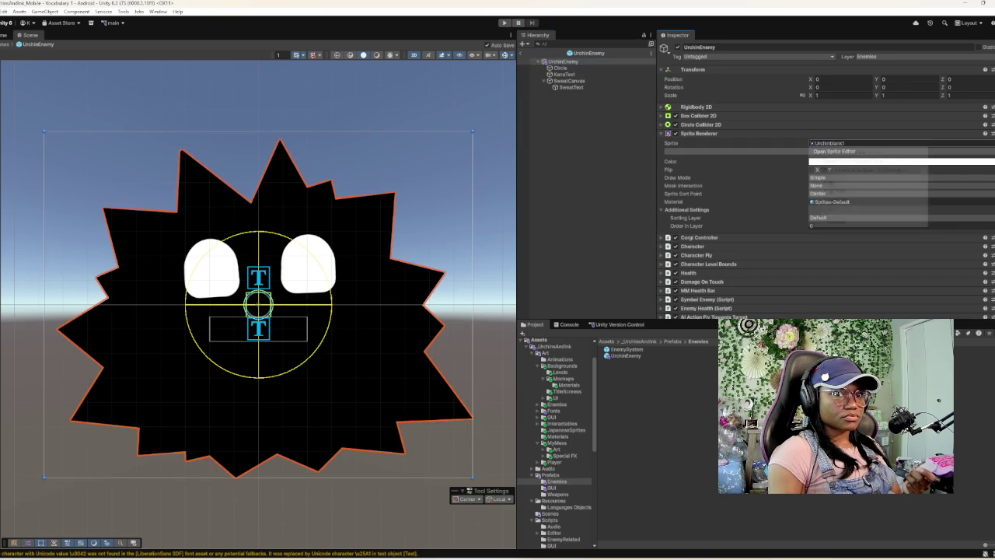
{"action": "left_click", "coordinate": [830, 182]}
{"action": "left_click", "coordinate": [834, 151]}
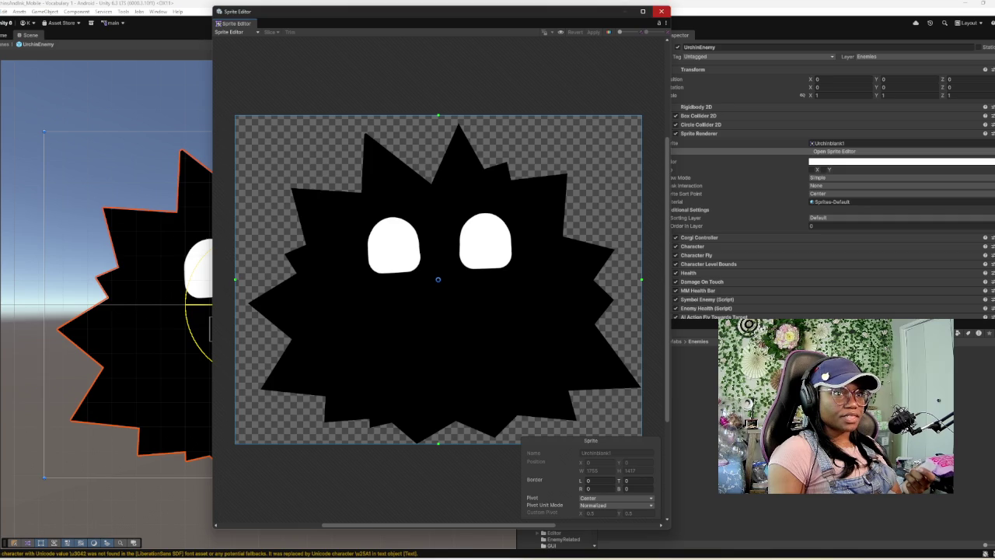
{"action": "left_click", "coordinate": [660, 10]}
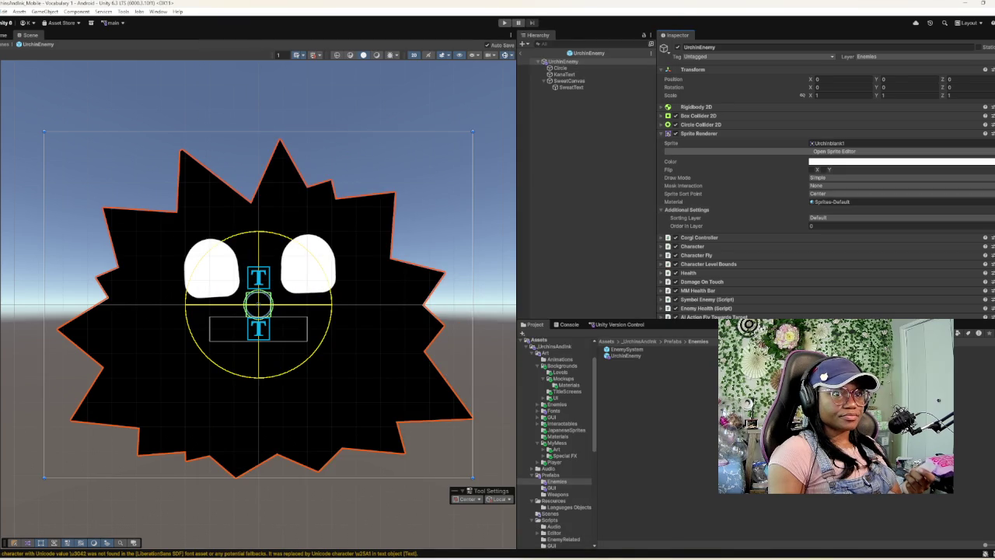
{"action": "left_click", "coordinate": [991, 144]}
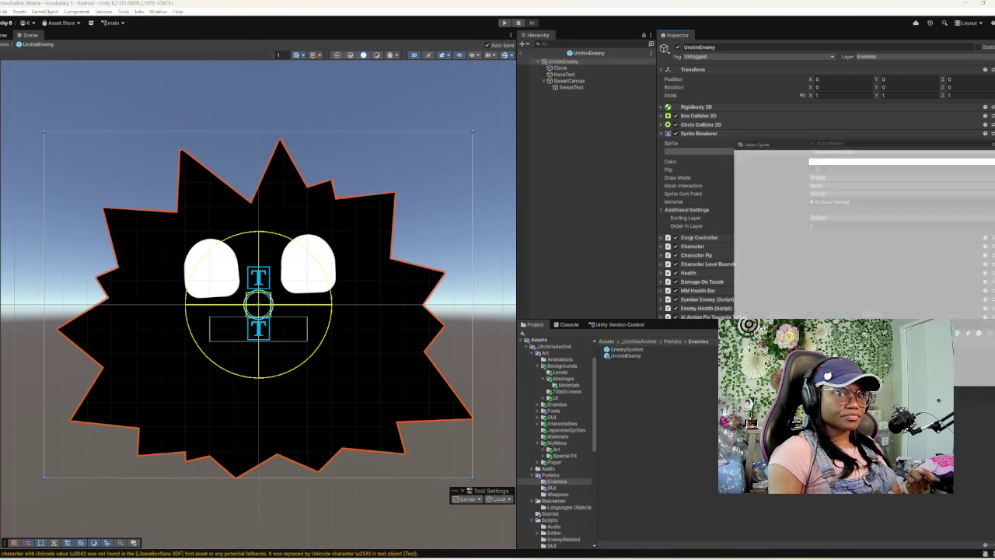
{"action": "scroll", "coordinate": [862, 233], "scroll_direction": "down", "scroll_amount": 5}
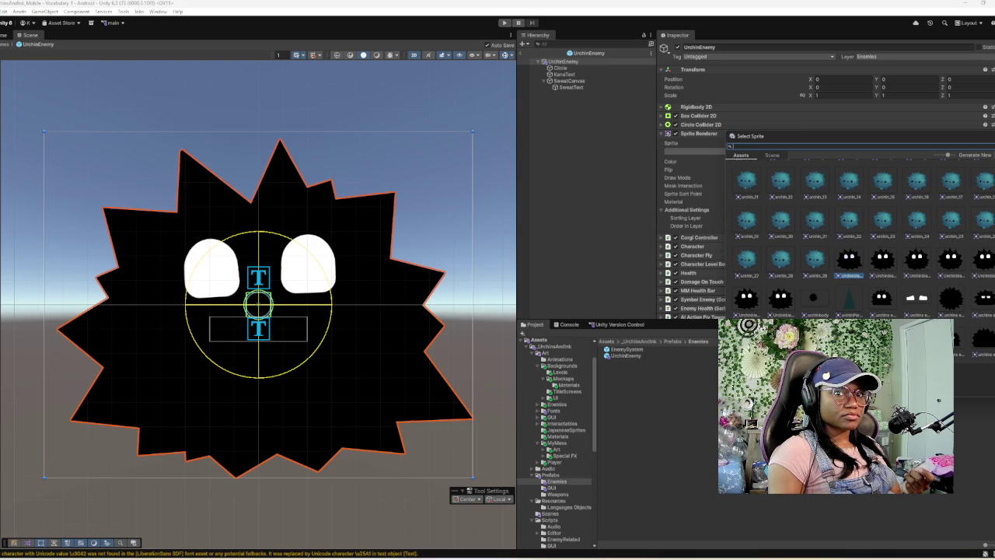
{"action": "double_click", "coordinate": [850, 260]}
{"action": "left_click", "coordinate": [863, 161]}
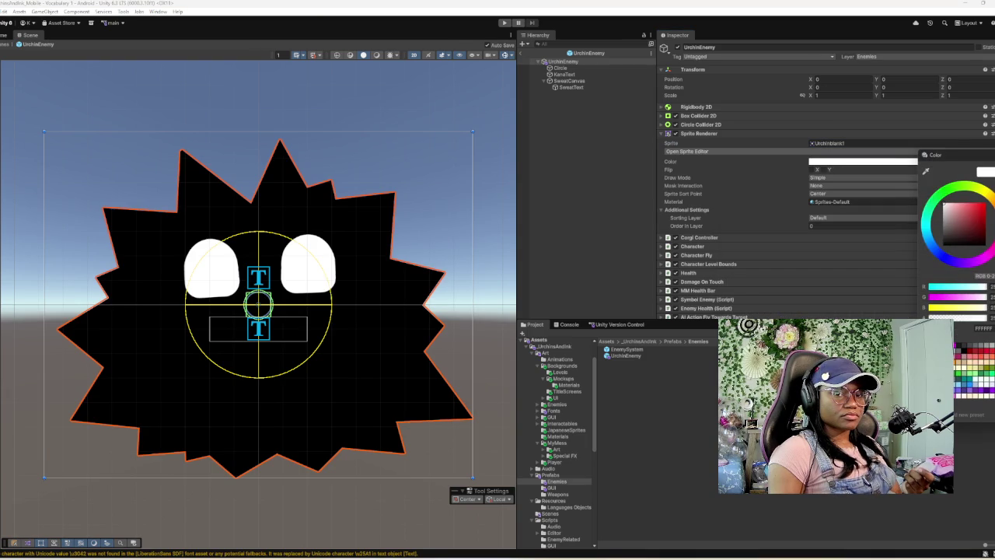
{"action": "left_click_drag", "start_coordinate": [984, 317], "coordinate": [930, 317]}
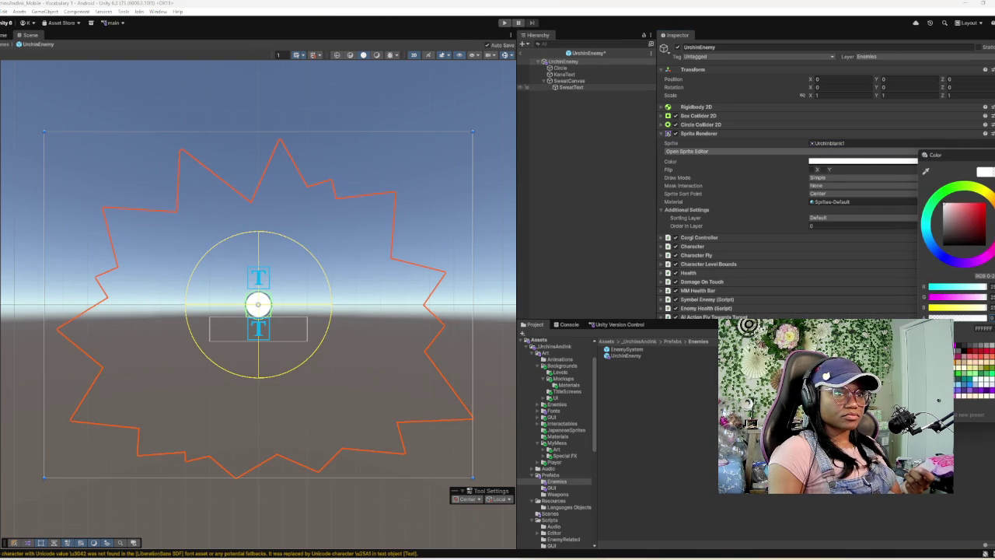
- Give the Circle child the Urchinblank1 sprite and shrink its scale to 0.24
{"action": "left_click", "coordinate": [559, 67]}
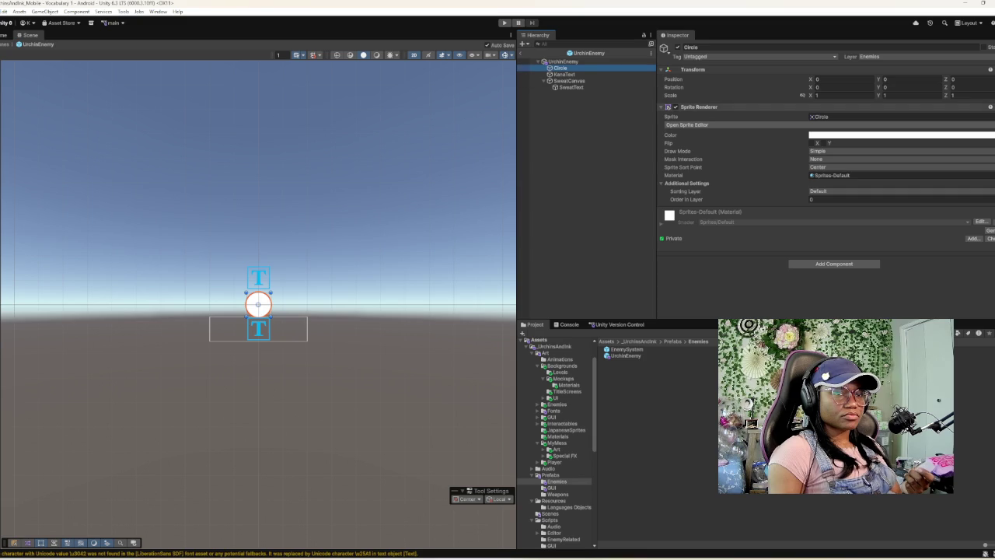
{"action": "right_click", "coordinate": [812, 117]}
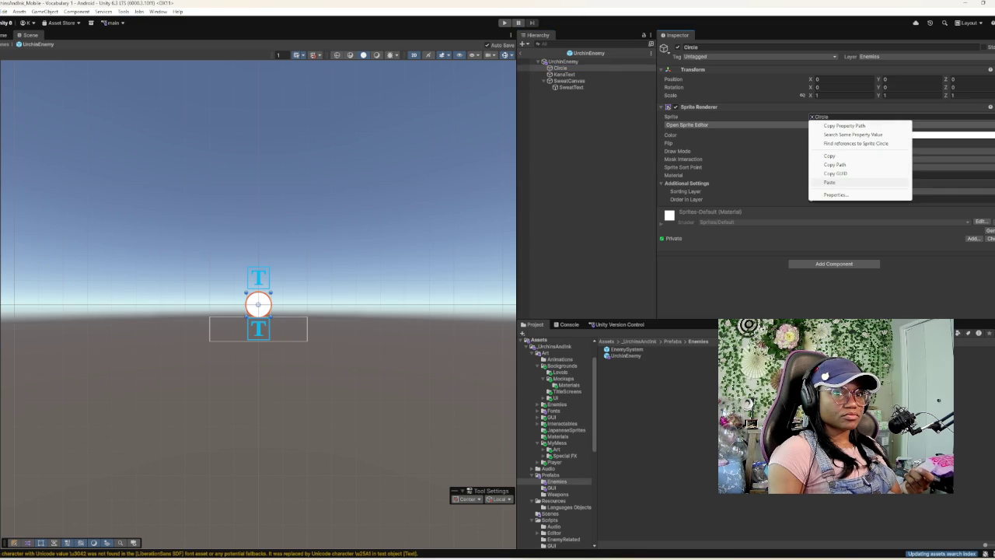
{"action": "left_click", "coordinate": [829, 182]}
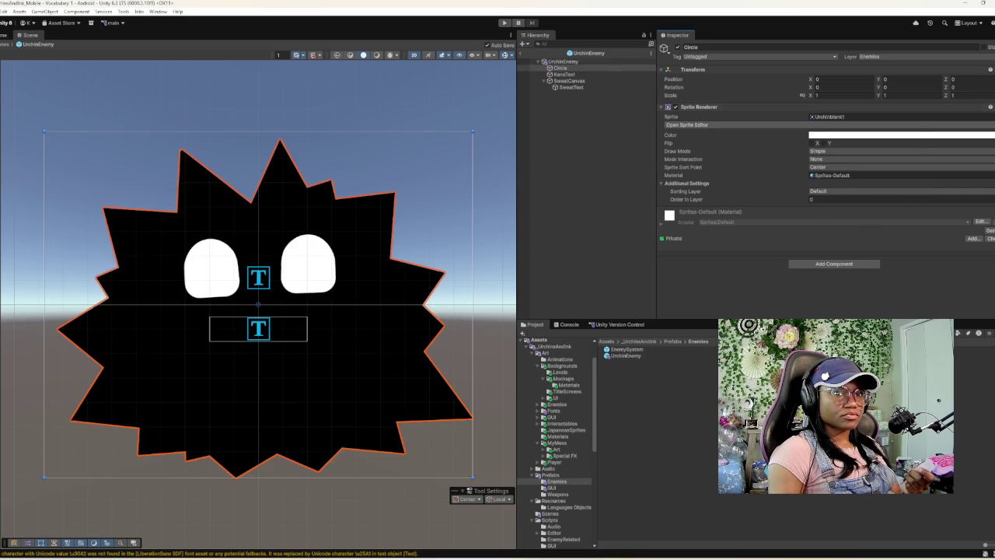
{"action": "mouse_move", "coordinate": [811, 95]}
{"action": "left_mouse_down"}
{"action": "mouse_move", "coordinate": [840, 95]}
{"action": "mouse_move", "coordinate": [808, 95]}
{"action": "left_mouse_up"}
{"action": "type", "text": "0.24"}
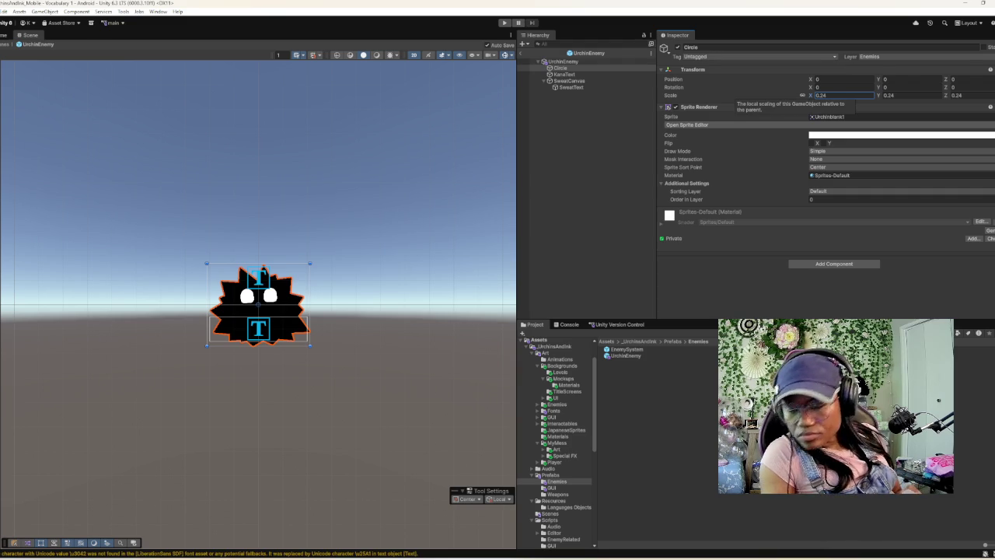
{"action": "left_click", "coordinate": [564, 74]}
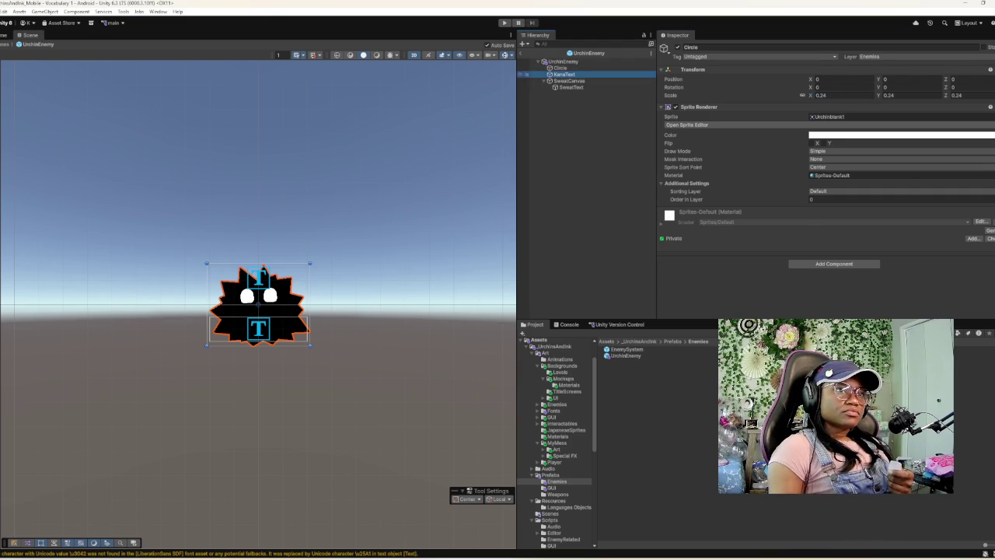
{"action": "left_click", "coordinate": [669, 206]}
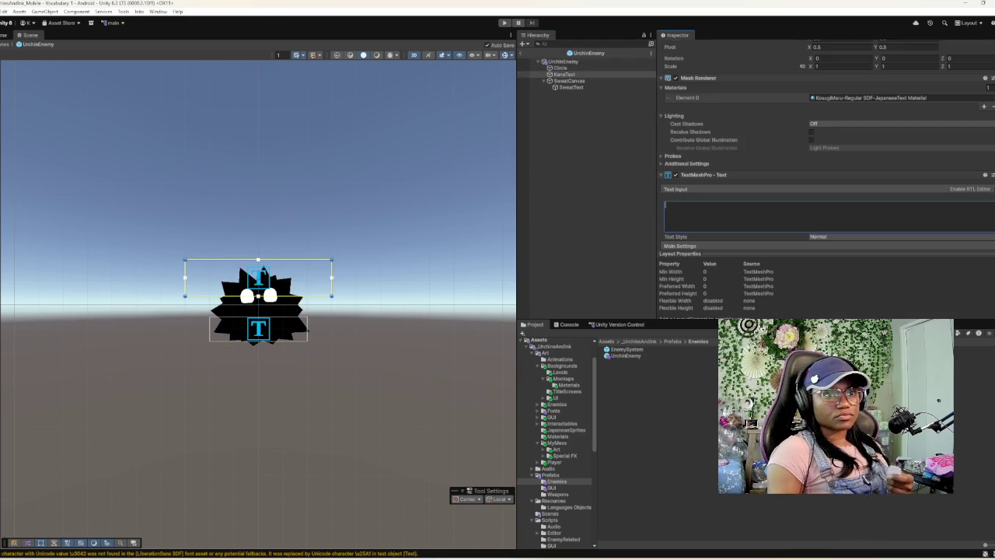
{"action": "type", "text": "ka"}
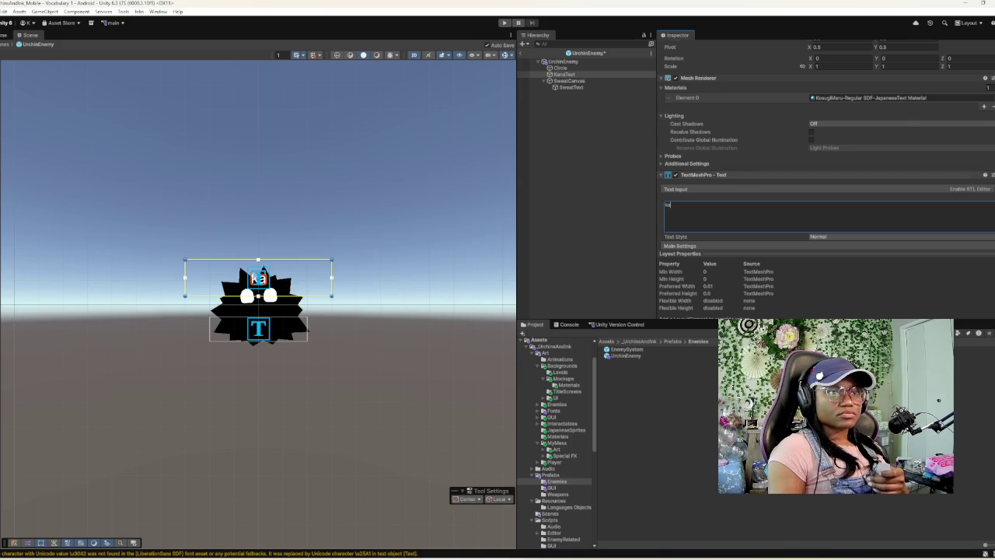
{"action": "scroll", "coordinate": [824, 156], "scroll_direction": "up", "scroll_amount": 3}
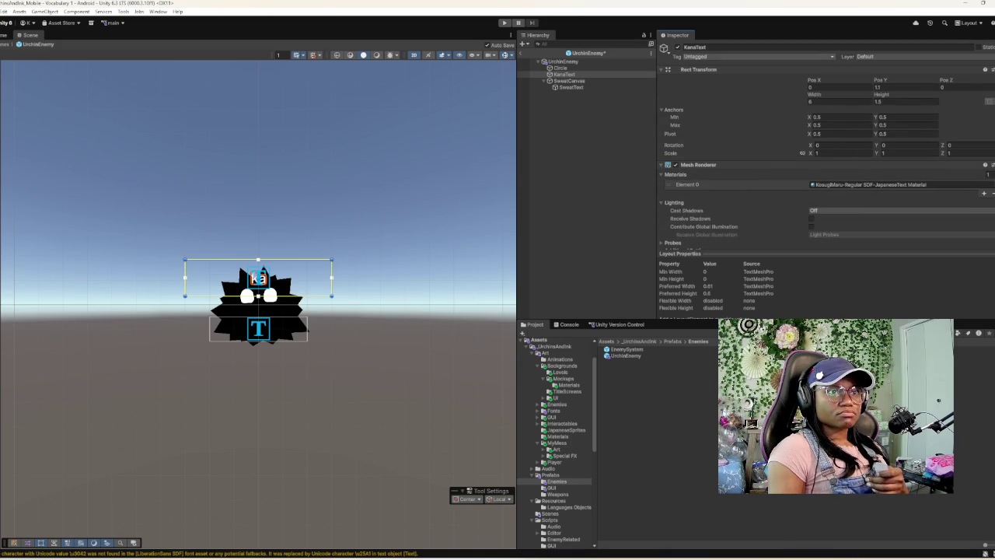
{"action": "left_click", "coordinate": [905, 87]}
{"action": "type", "text": "-0.62"}
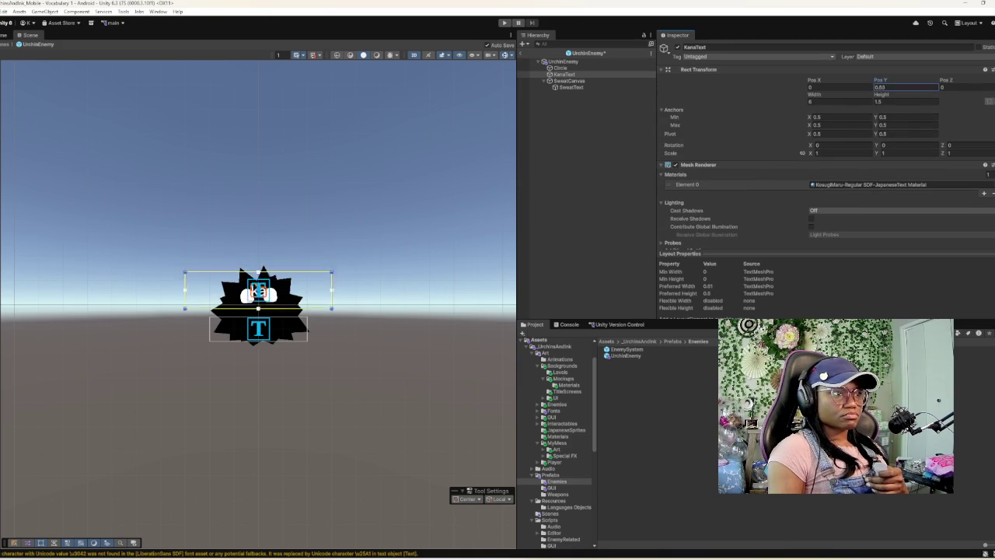
{"action": "key", "text": "BackSpace"}
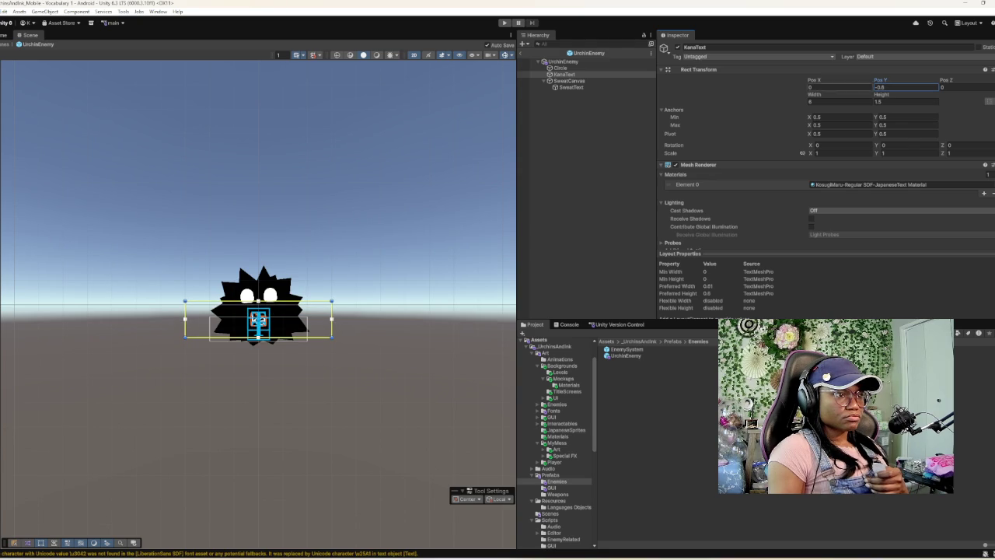
{"action": "scroll", "coordinate": [236, 324], "scroll_direction": "up", "scroll_amount": 6}
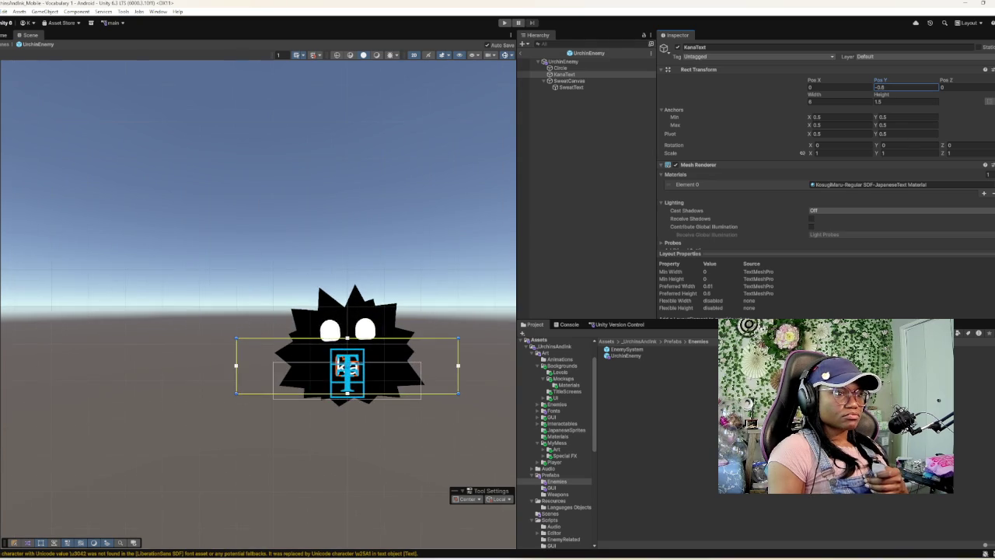
{"action": "scroll", "coordinate": [291, 356], "scroll_direction": "up", "scroll_amount": 4}
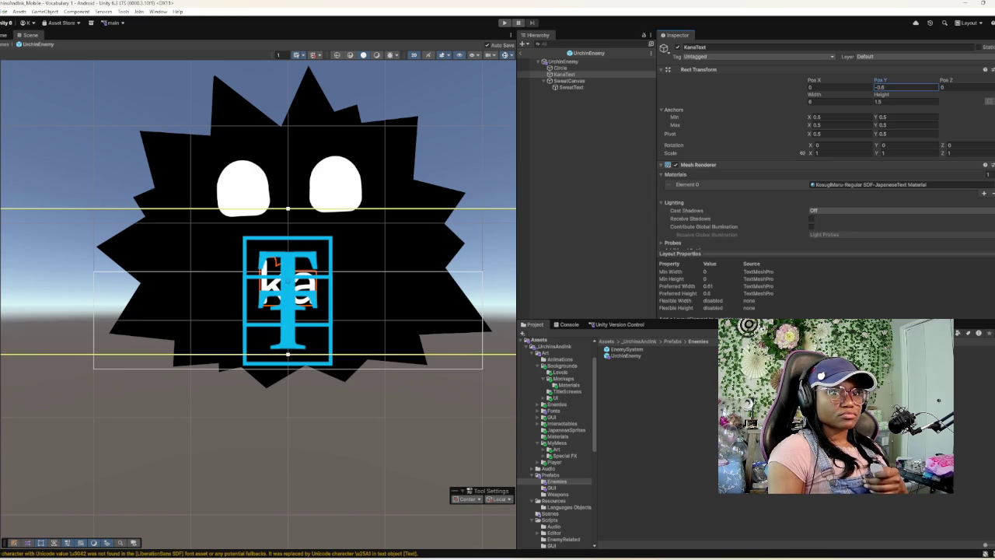
- Frame SweatCanvas and enter 'ka' as the SweatText label's text
{"action": "left_click", "coordinate": [568, 81]}
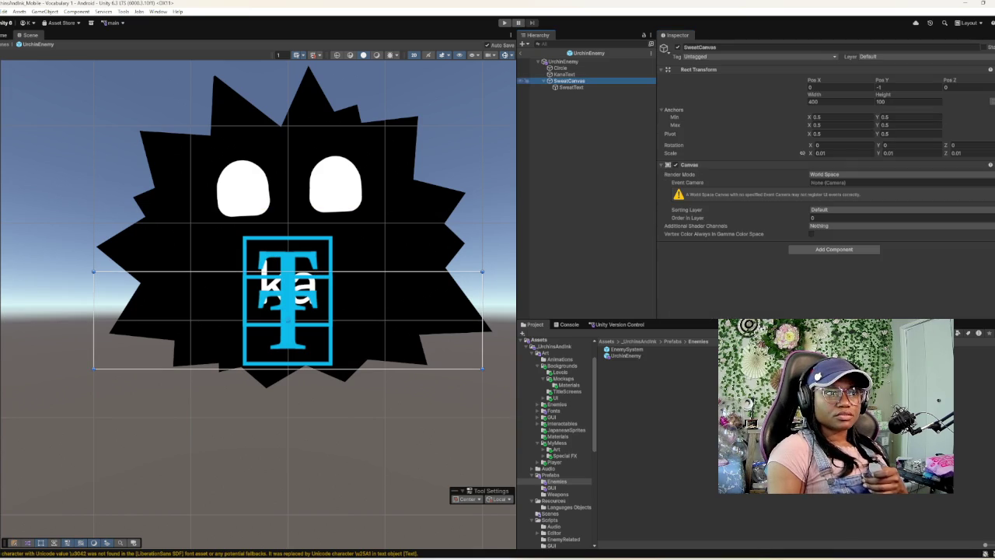
{"action": "key", "text": "f"}
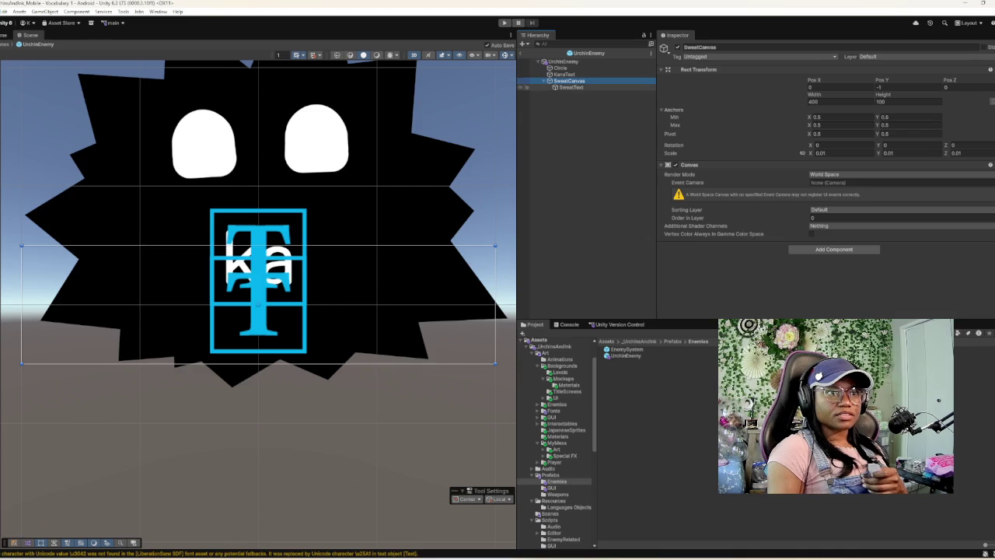
{"action": "left_click", "coordinate": [570, 87]}
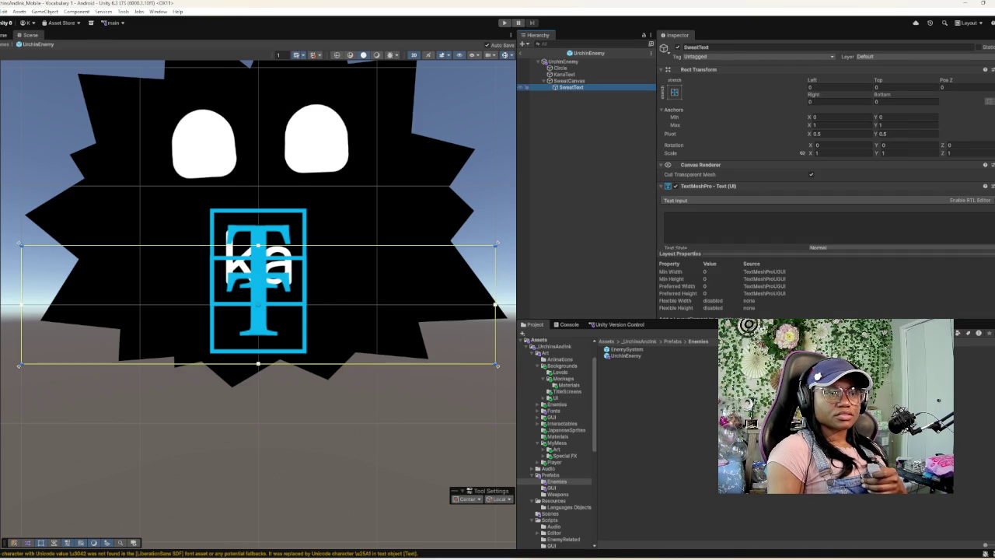
{"action": "left_click", "coordinate": [700, 222]}
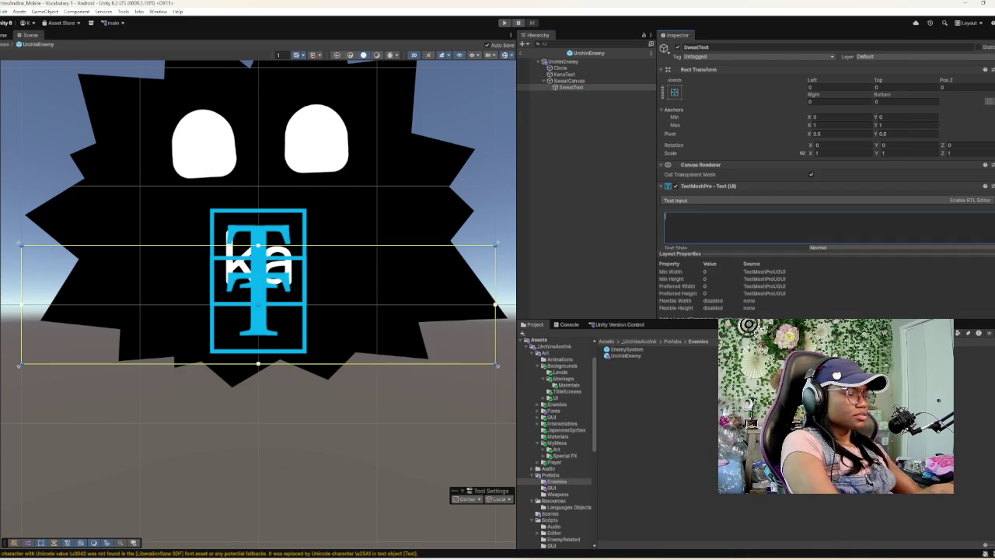
{"action": "type", "text": "ka"}
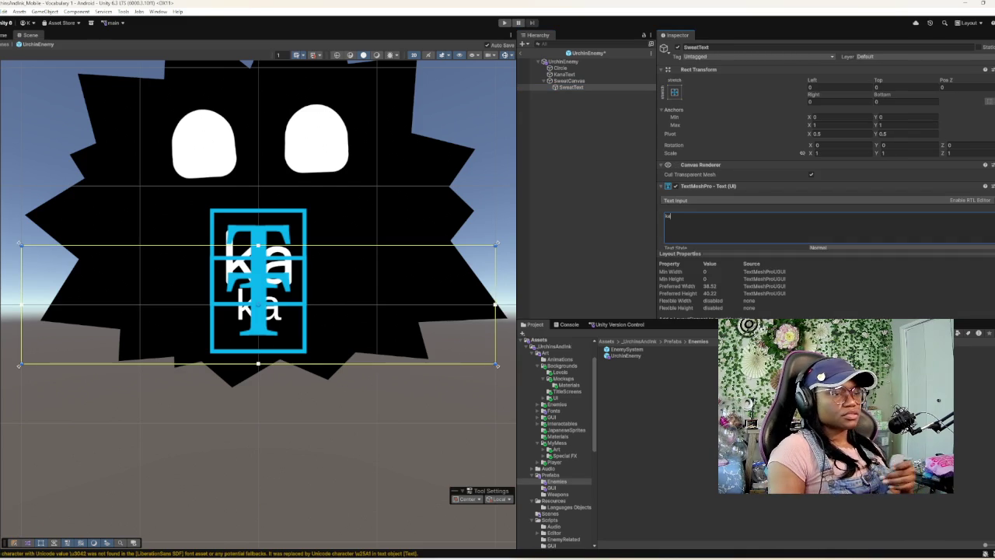
- Set SweatText's font asset to KosugiMaru-Regular SDF, found by searching 'osu'
{"action": "scroll", "coordinate": [823, 155], "scroll_direction": "down", "scroll_amount": 5}
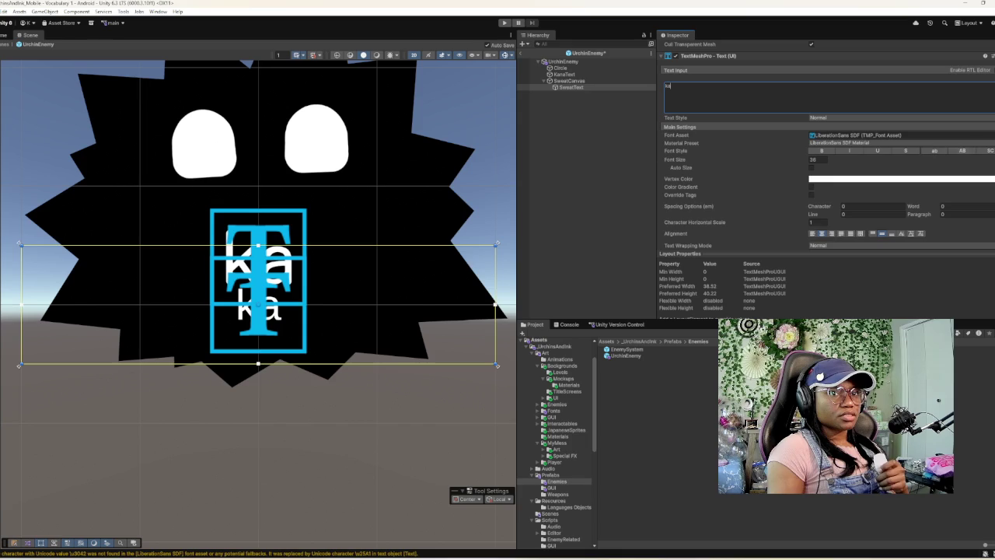
{"action": "left_click", "coordinate": [991, 134]}
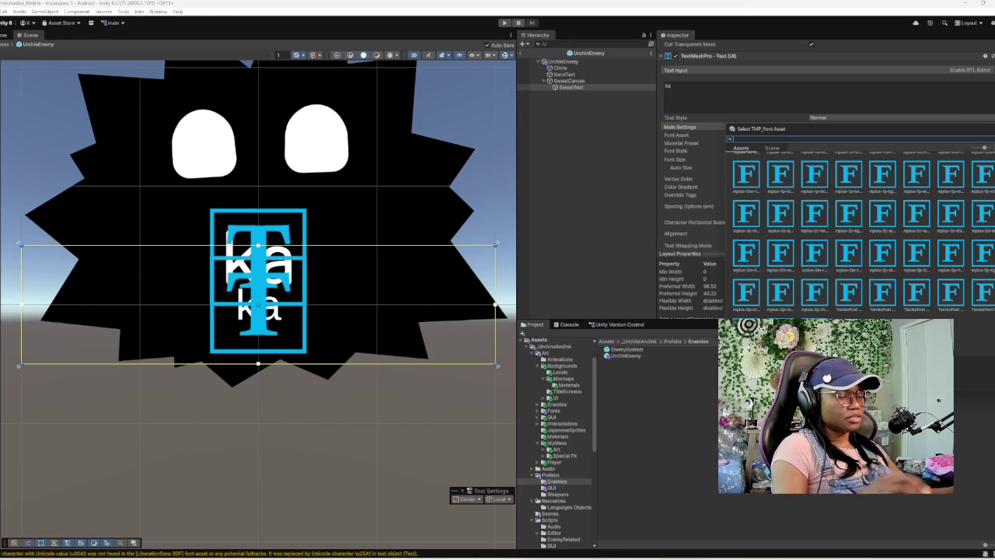
{"action": "type", "text": "kosu"}
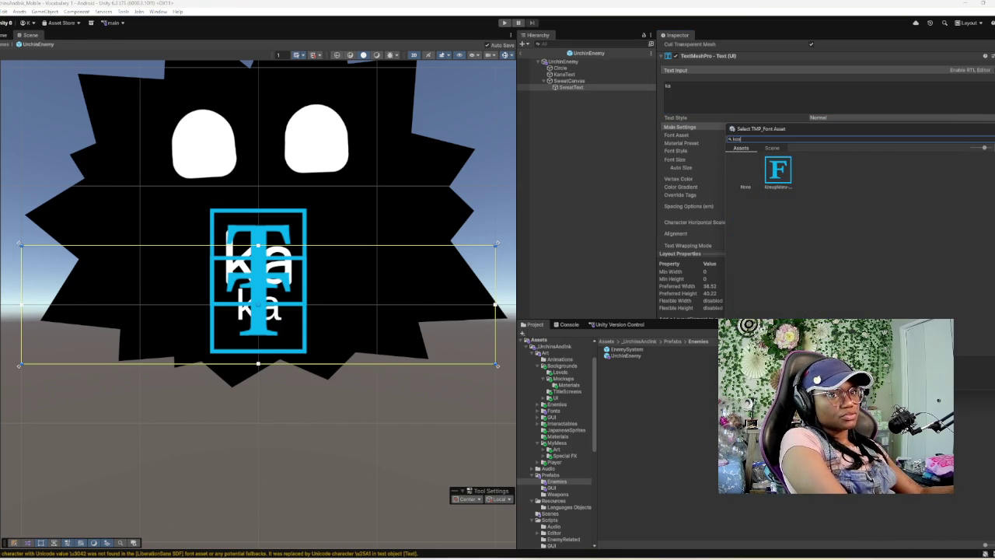
{"action": "left_click", "coordinate": [778, 172]}
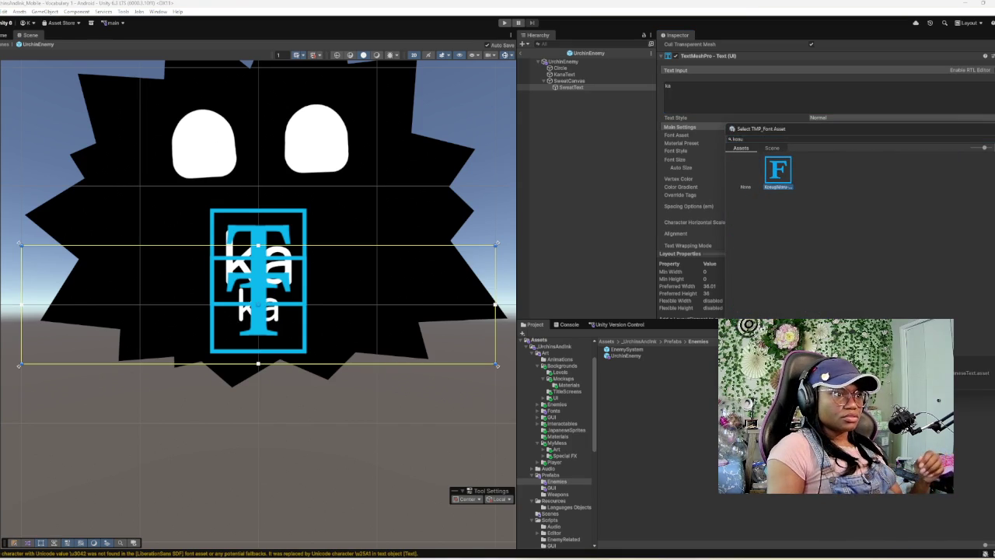
{"action": "key", "text": "Return"}
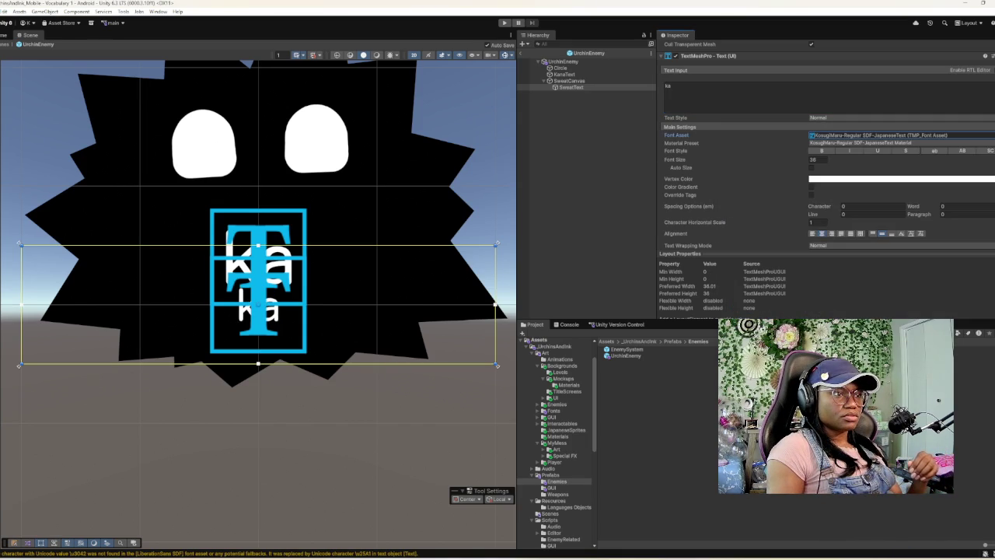
- Reset SweatText's Rect Transform Top offset to 0
{"action": "scroll", "coordinate": [458, 264], "scroll_direction": "down", "scroll_amount": 4}
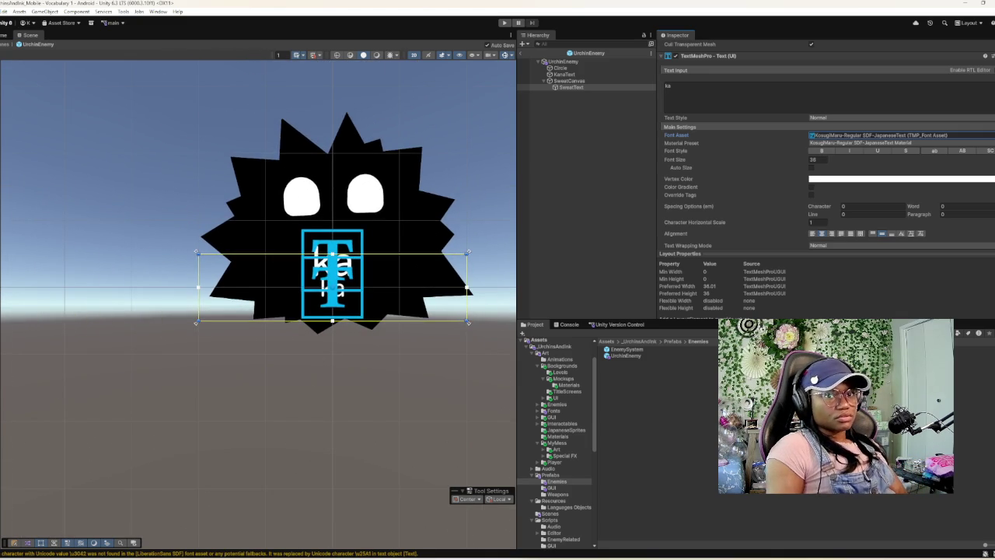
{"action": "scroll", "coordinate": [827, 155], "scroll_direction": "up", "scroll_amount": 3}
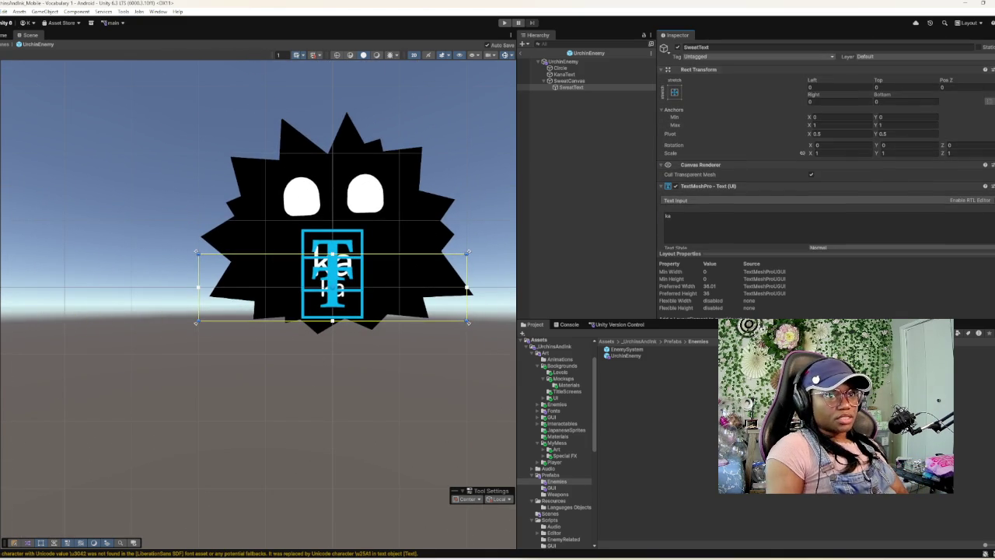
{"action": "left_click_drag", "start_coordinate": [878, 80], "coordinate": [903, 81]}
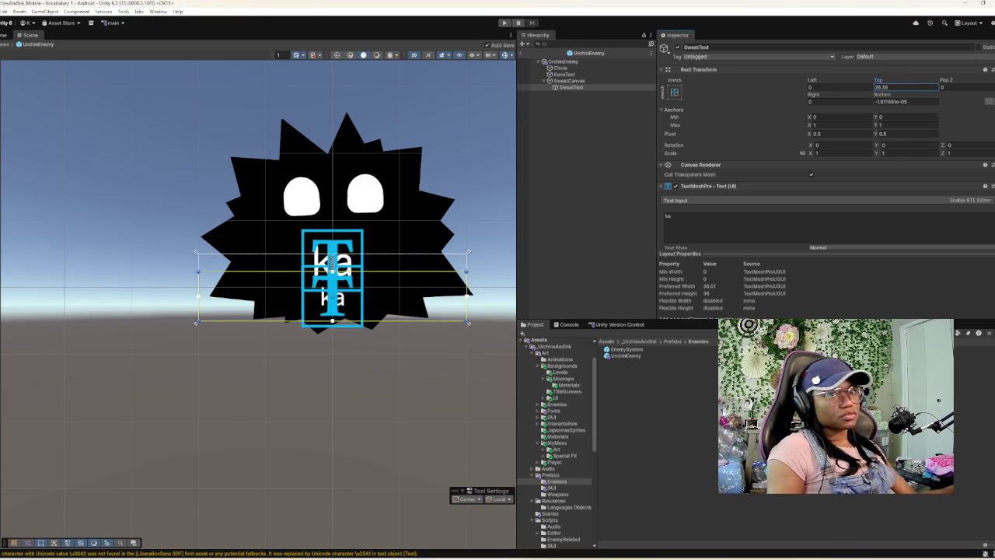
{"action": "type", "text": "0"}
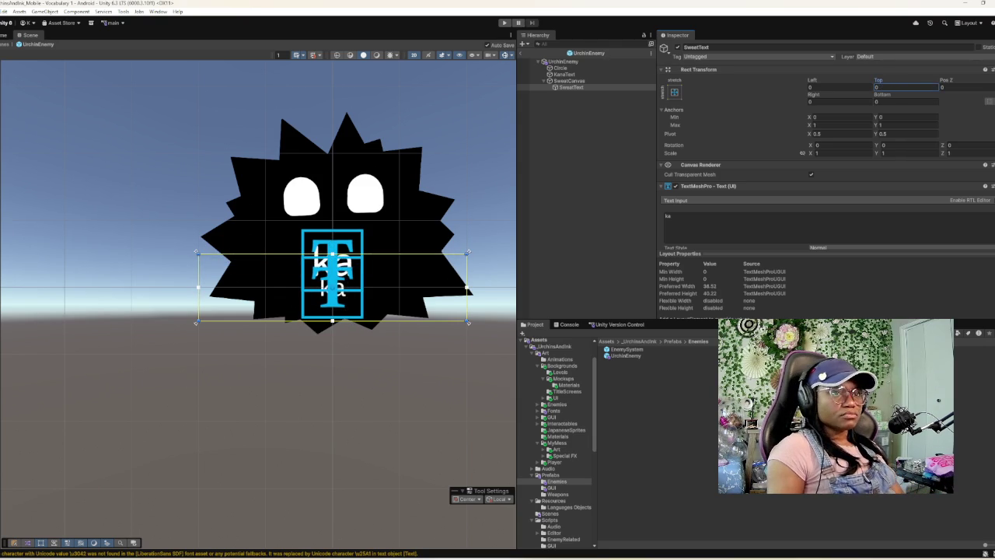
{"action": "left_click", "coordinate": [526, 81]}
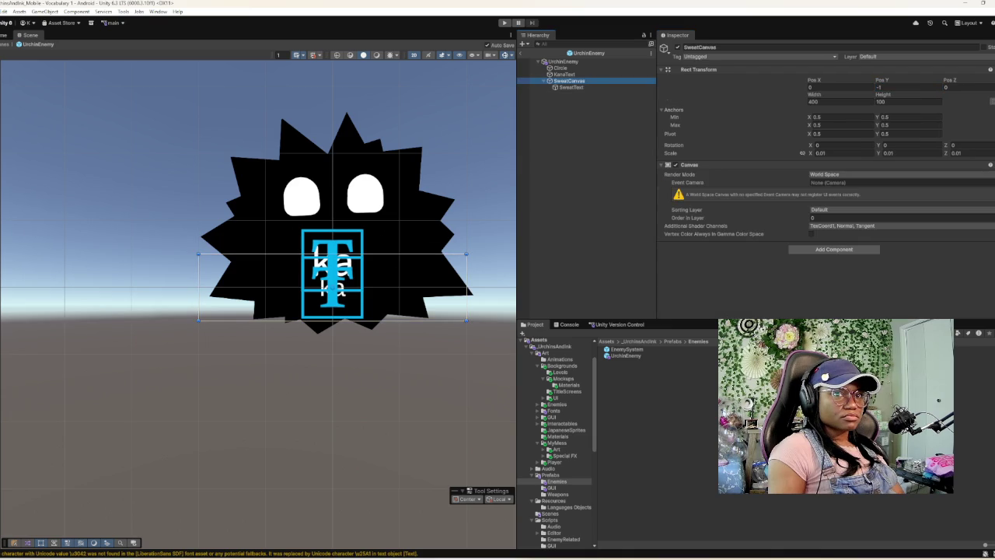
- Move SweatCanvas down to Pos Y -1.39 and delete the 'ka' text from SweatText
{"action": "mouse_move", "coordinate": [881, 80]}
{"action": "left_mouse_down"}
{"action": "mouse_move", "coordinate": [863, 80]}
{"action": "mouse_move", "coordinate": [876, 80]}
{"action": "left_mouse_up"}
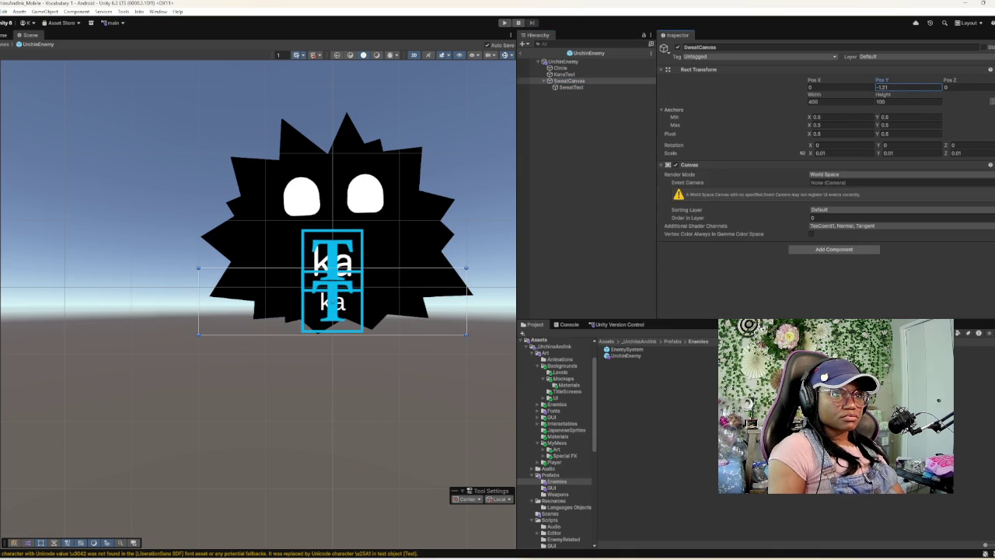
{"action": "left_click", "coordinate": [565, 73]}
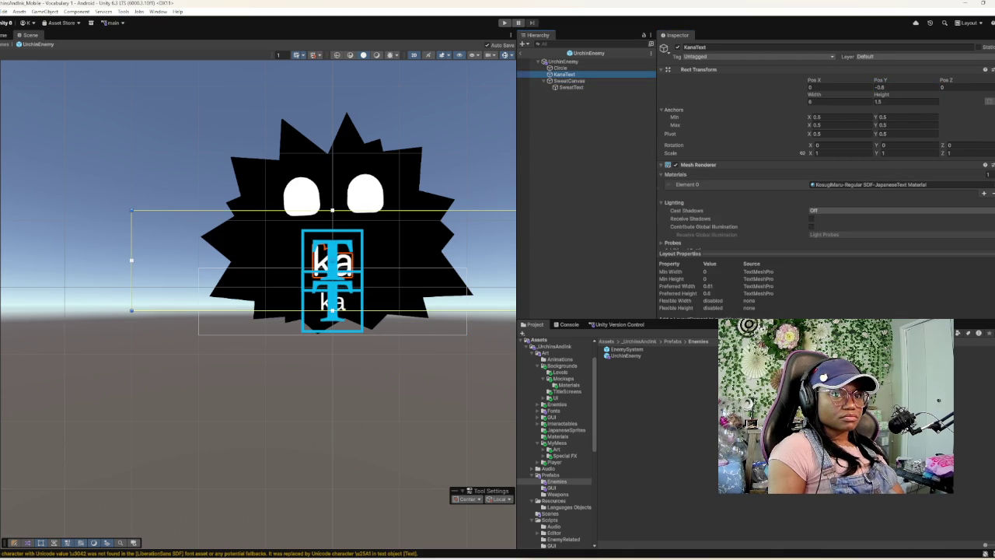
{"action": "left_click", "coordinate": [572, 87]}
{"action": "left_click", "coordinate": [824, 226]}
{"action": "key", "text": "BackSpace"}
{"action": "key", "text": "BackSpace"}
- Delete the 'ka' text from the KanaText label as well
{"action": "left_click", "coordinate": [564, 74]}
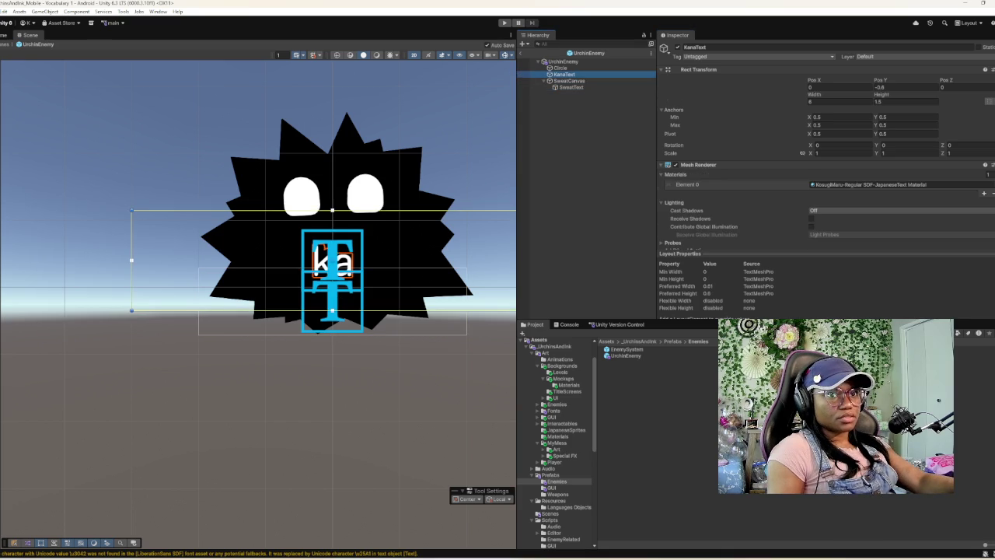
{"action": "scroll", "coordinate": [824, 156], "scroll_direction": "down", "scroll_amount": 5}
{"action": "left_click", "coordinate": [777, 190]}
{"action": "key", "text": "BackSpace"}
{"action": "key", "text": "BackSpace"}
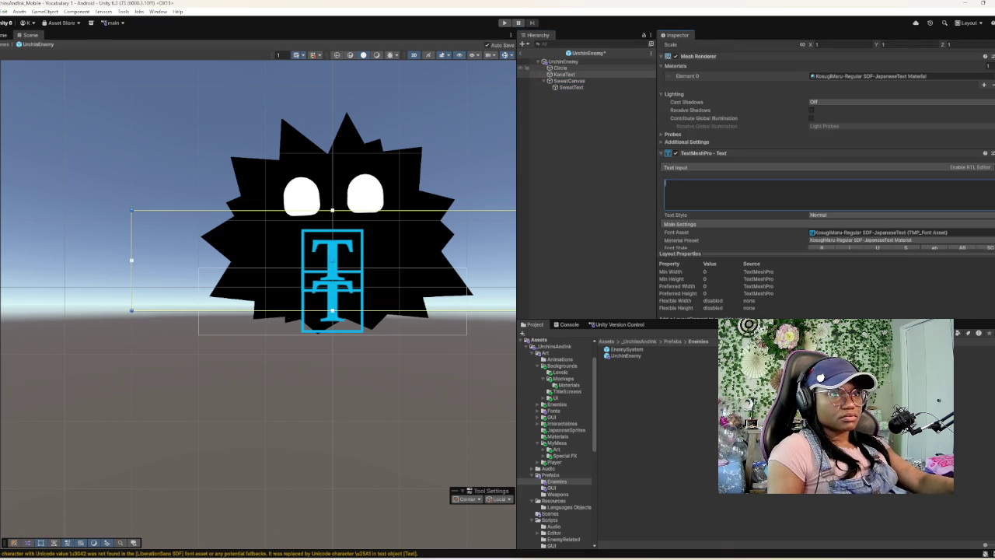
{"action": "left_click", "coordinate": [559, 67]}
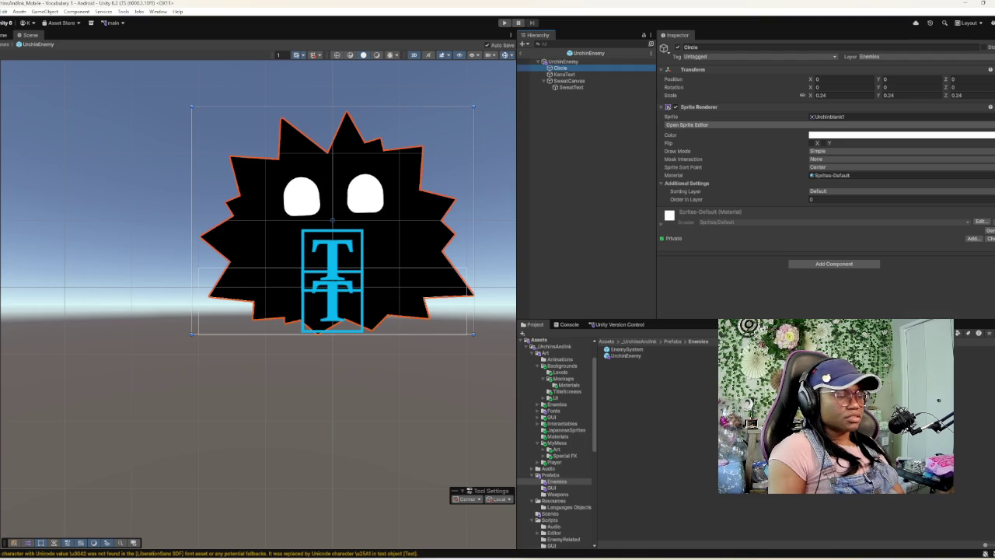
{"action": "key", "text": "ctrl+p"}
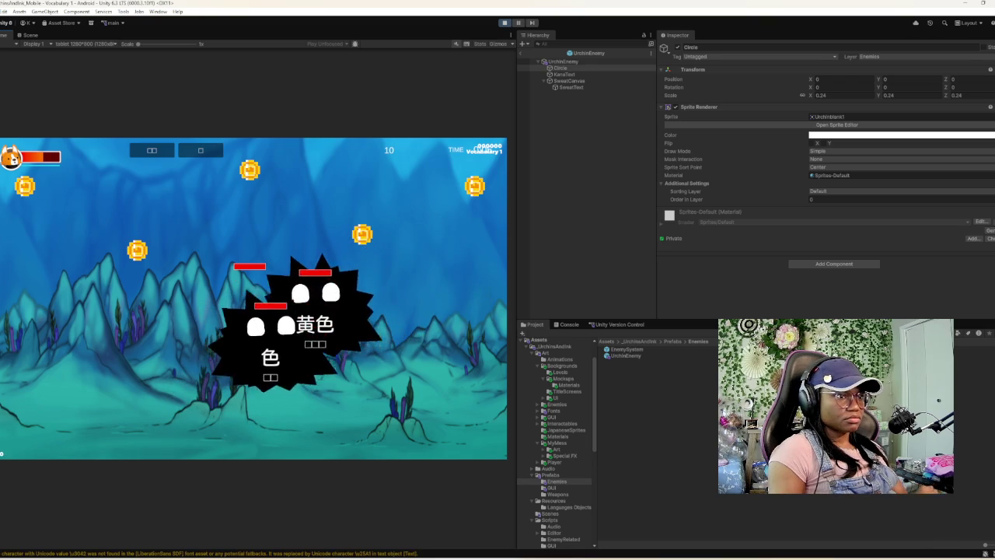
{"action": "key", "text": "ctrl+p"}
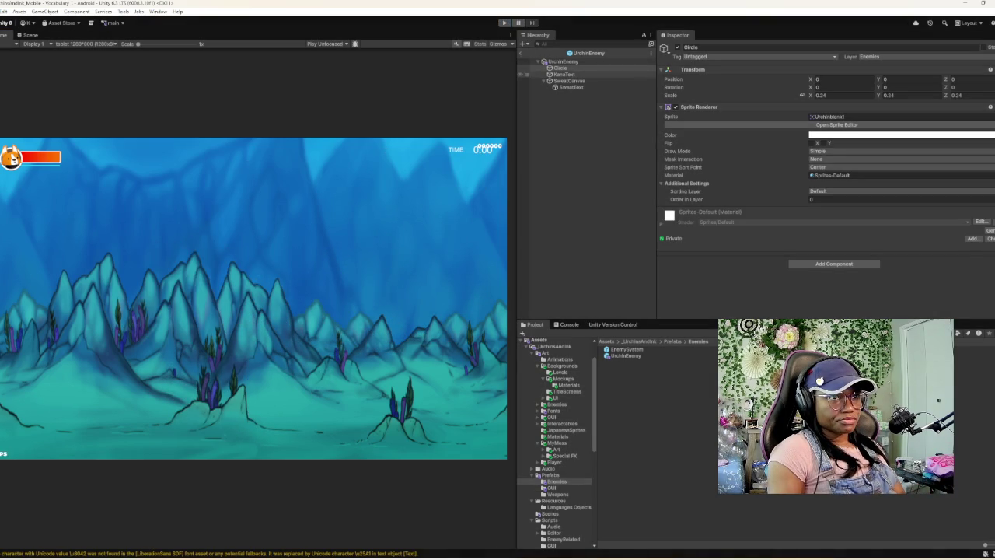
{"action": "left_click", "coordinate": [29, 35]}
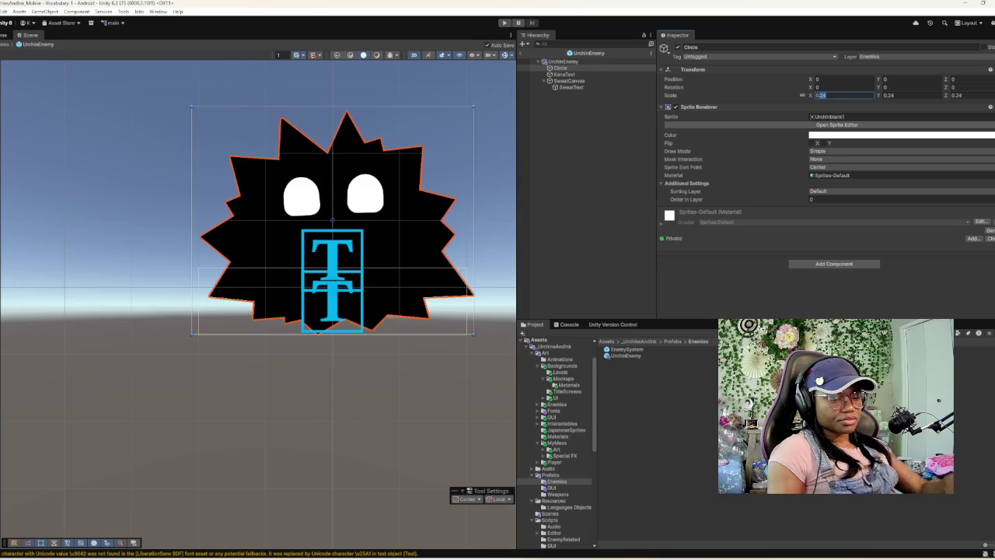
{"action": "type", "text": "0.1"}
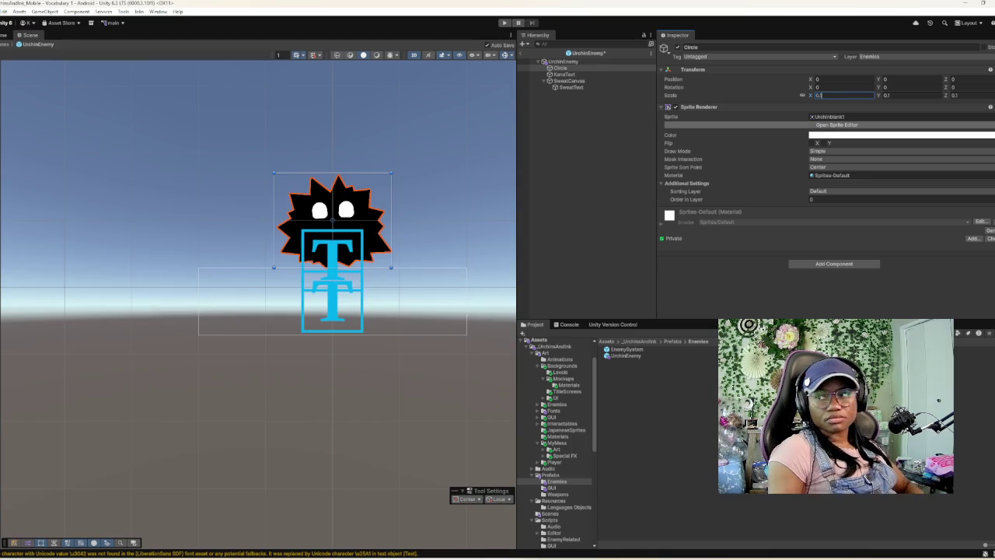
{"action": "scroll", "coordinate": [314, 262], "scroll_direction": "up", "scroll_amount": 5}
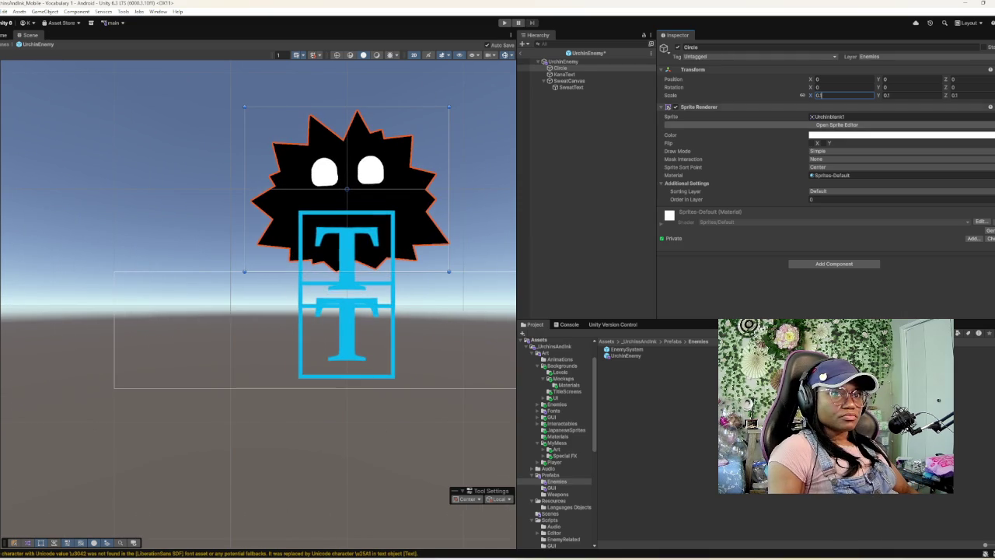
{"action": "left_click", "coordinate": [564, 74]}
{"action": "key", "text": "ctrl+s"}
{"action": "scroll", "coordinate": [824, 155], "scroll_direction": "down", "scroll_amount": 5}
{"action": "left_click", "coordinate": [778, 148]}
{"action": "type", "text": "ka"}
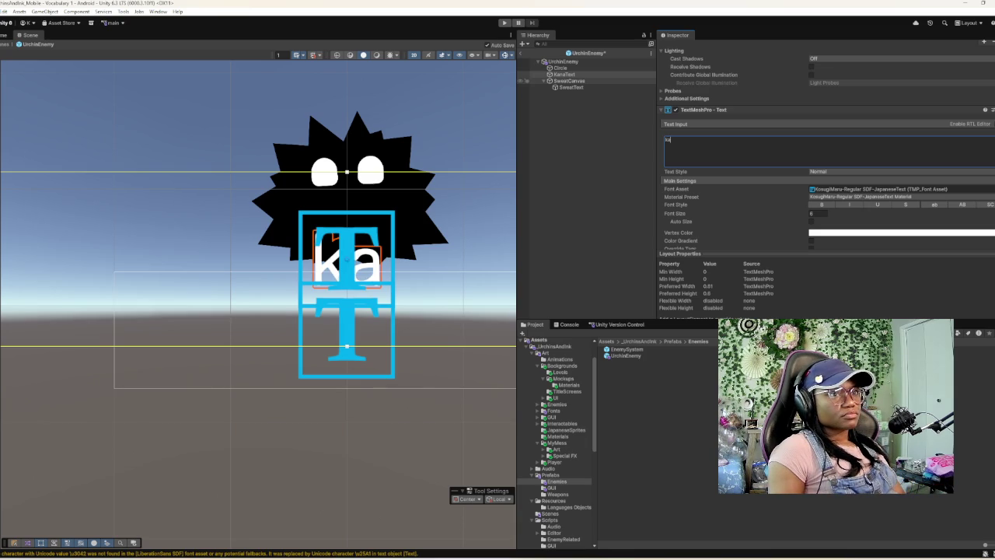
{"action": "left_click", "coordinate": [351, 335]}
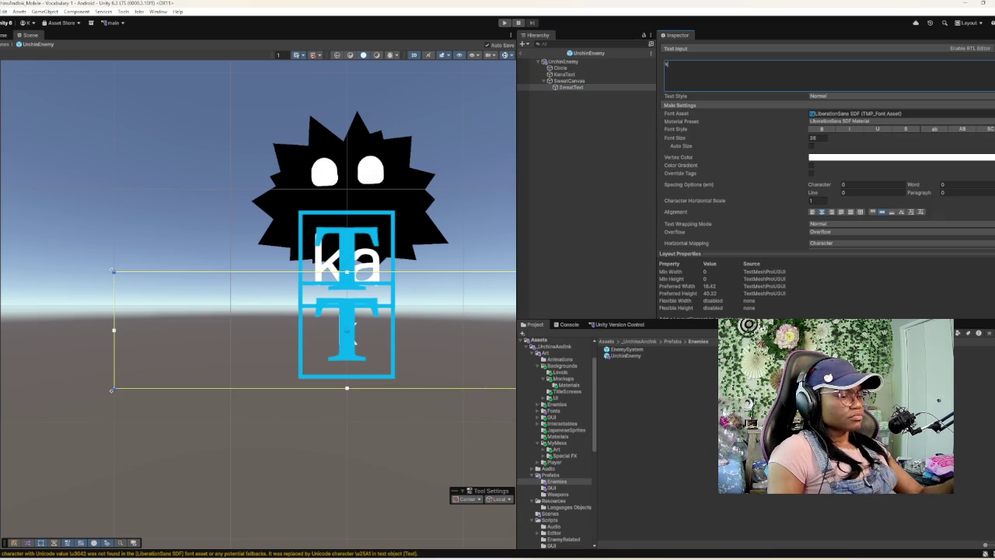
{"action": "type", "text": "a"}
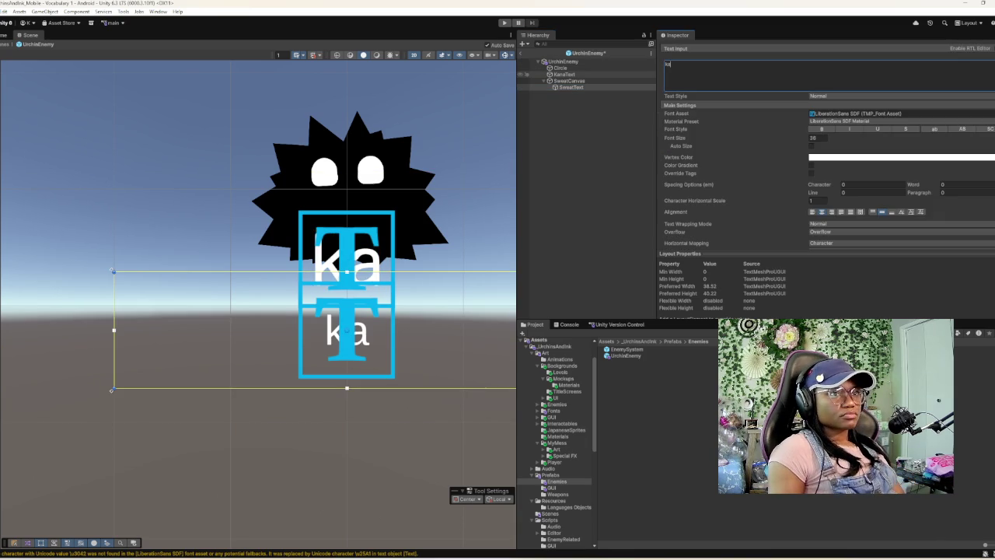
{"action": "left_click", "coordinate": [563, 74]}
{"action": "left_click", "coordinate": [569, 80], "text": "ctrl"}
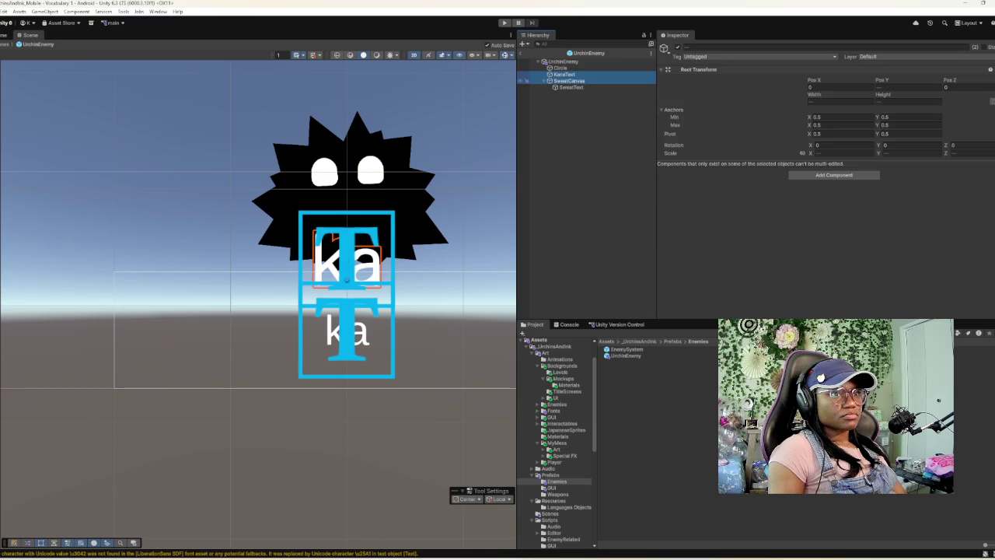
{"action": "mouse_move", "coordinate": [882, 80]}
{"action": "left_mouse_down"}
{"action": "mouse_move", "coordinate": [870, 80]}
{"action": "mouse_move", "coordinate": [902, 80]}
{"action": "mouse_move", "coordinate": [882, 80]}
{"action": "left_mouse_up"}
{"action": "key", "text": "ctrl+z"}
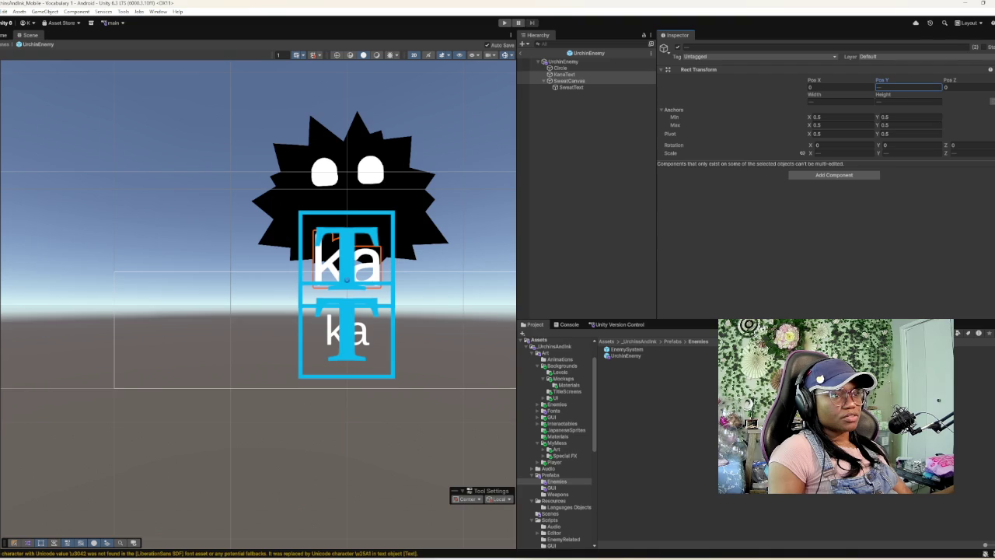
{"action": "left_click", "coordinate": [563, 61]}
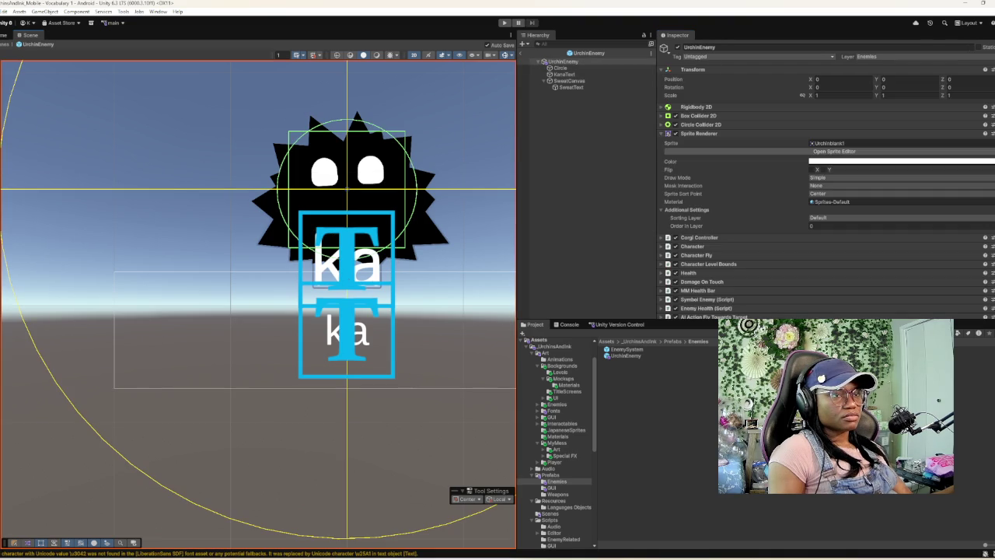
- Raise KanaText to Pos Y -0.25 onto the urchin's body and set its width to 3
{"action": "left_click", "coordinate": [564, 74]}
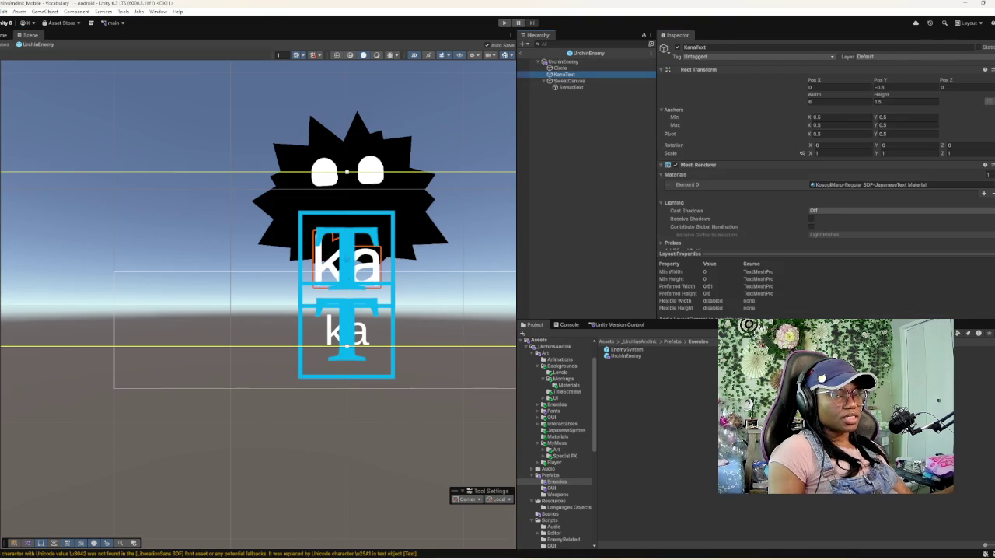
{"action": "left_click_drag", "start_coordinate": [880, 80], "coordinate": [909, 81]}
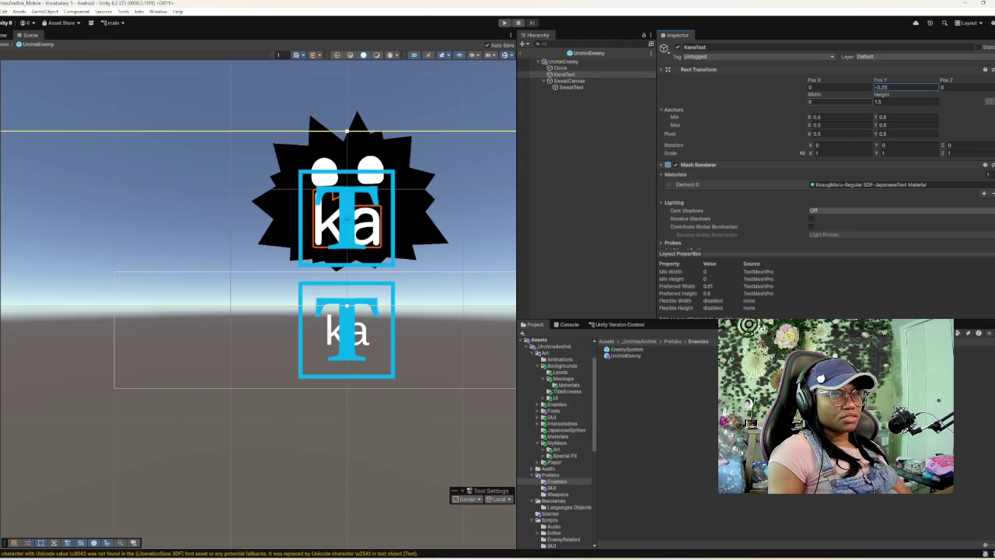
{"action": "left_click", "coordinate": [835, 102]}
{"action": "type", "text": "3"}
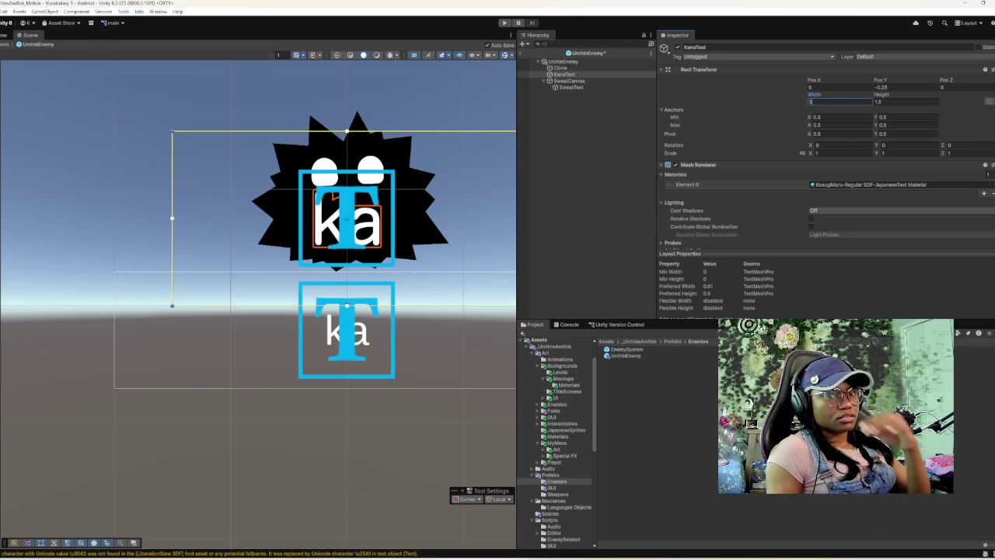
{"action": "scroll", "coordinate": [505, 136], "scroll_direction": "down", "scroll_amount": 2}
{"action": "left_click_drag", "start_coordinate": [466, 155], "coordinate": [356, 167]}
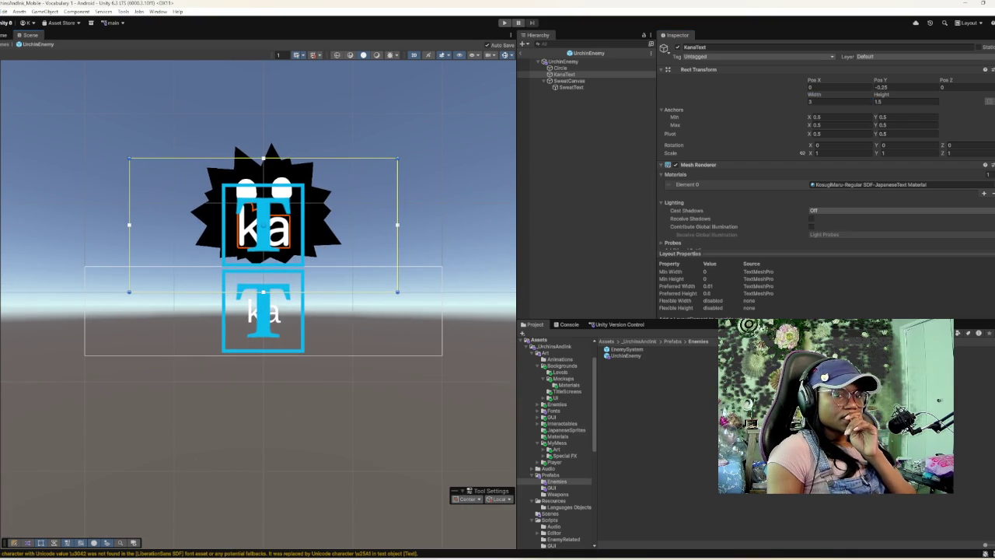
{"action": "scroll", "coordinate": [824, 155], "scroll_direction": "down", "scroll_amount": 3}
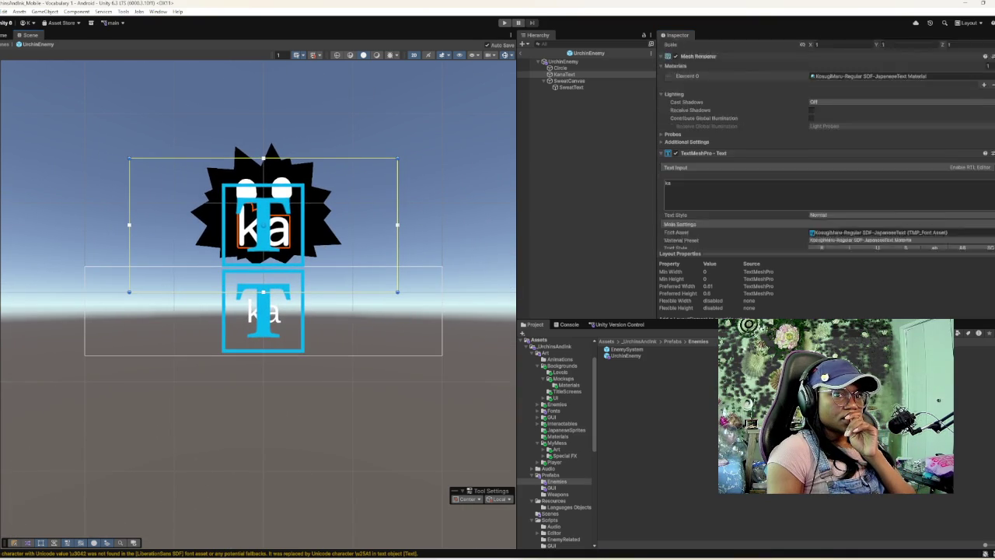
{"action": "scroll", "coordinate": [824, 156], "scroll_direction": "down", "scroll_amount": 3}
- Set the KanaText font size to 4
{"action": "left_click", "coordinate": [819, 169]}
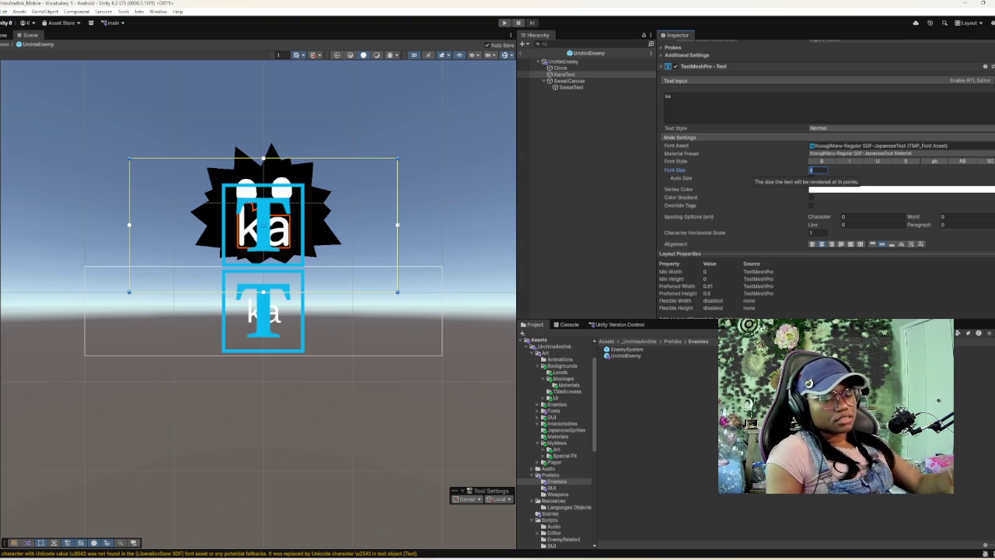
{"action": "type", "text": "4"}
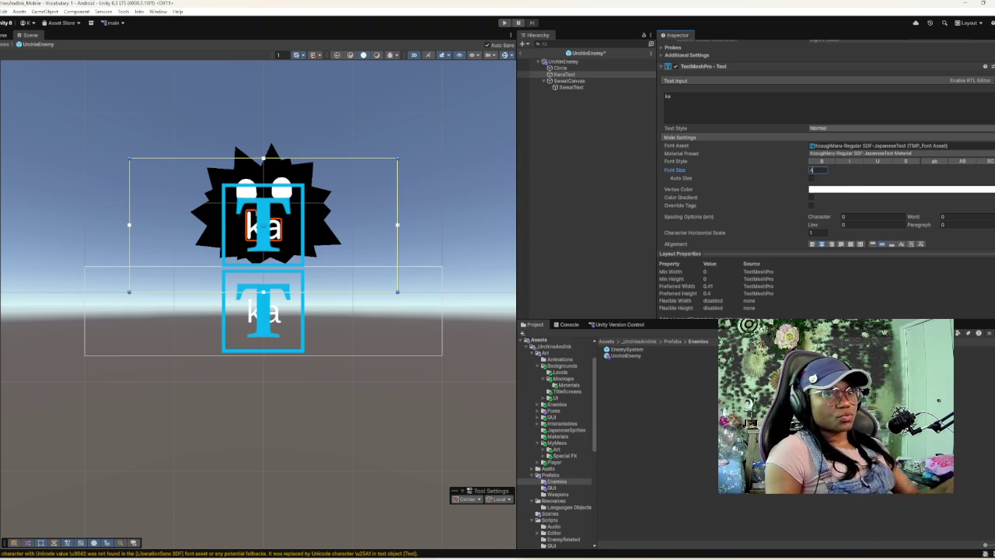
{"action": "key", "text": "Return"}
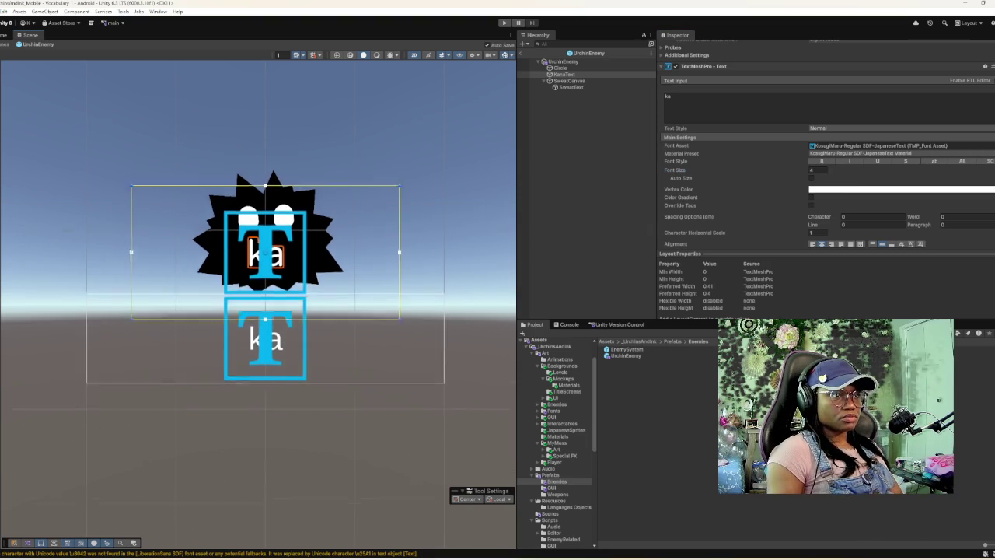
{"action": "scroll", "coordinate": [827, 144], "scroll_direction": "up", "scroll_amount": 4}
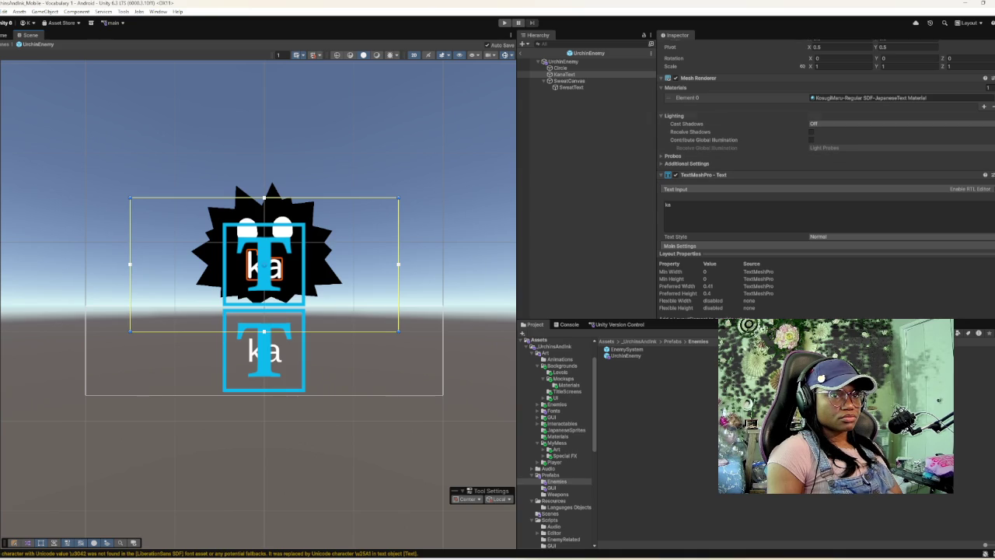
- Set the SweatText font size to 24 and save the UrchinEnemy prefab
{"action": "left_click", "coordinate": [572, 87]}
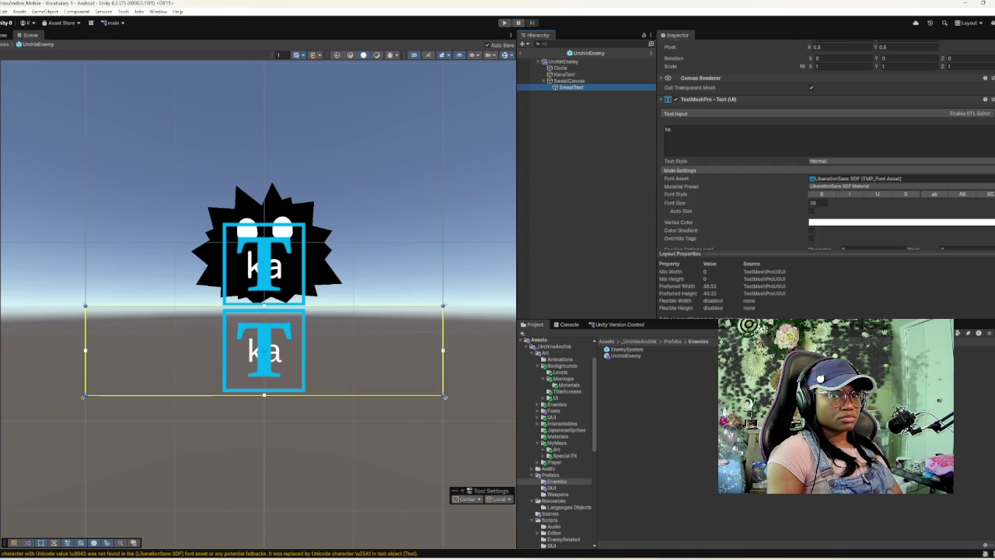
{"action": "left_click", "coordinate": [817, 203]}
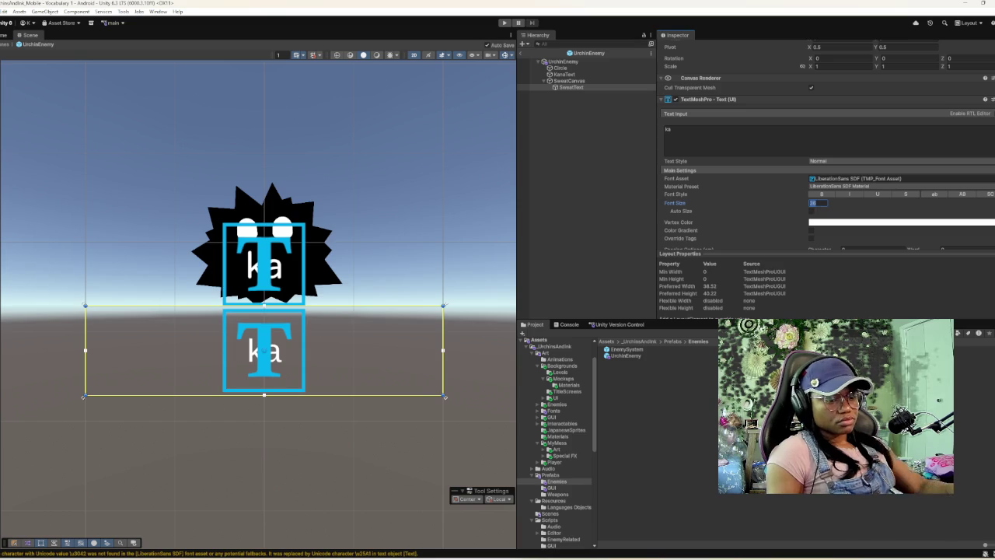
{"action": "type", "text": "24"}
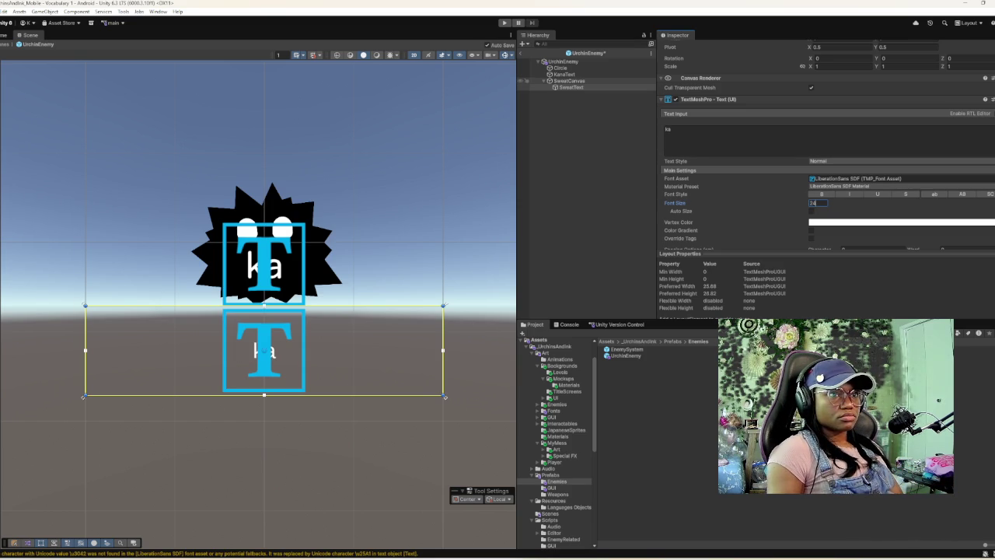
{"action": "key", "text": "ctrl+s"}
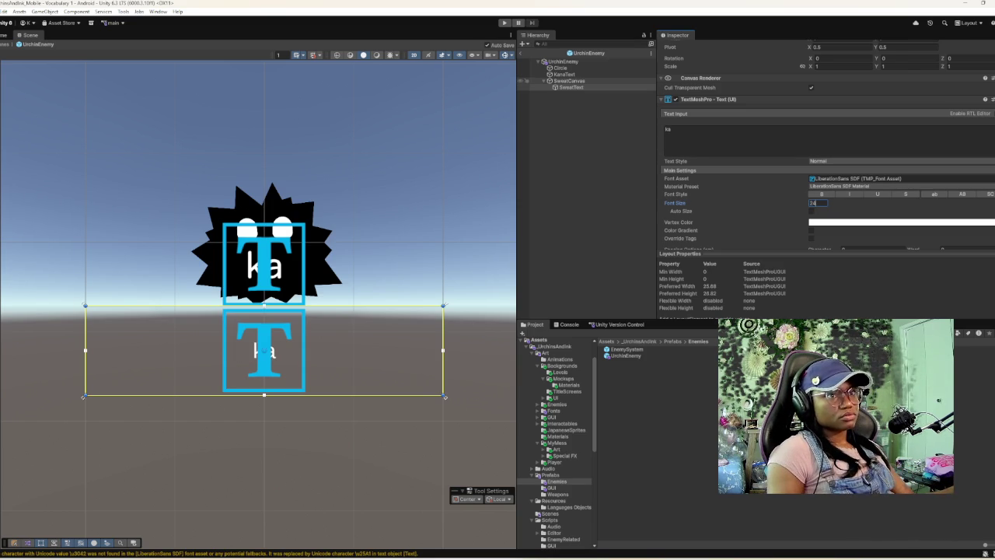
{"action": "left_click", "coordinate": [565, 73]}
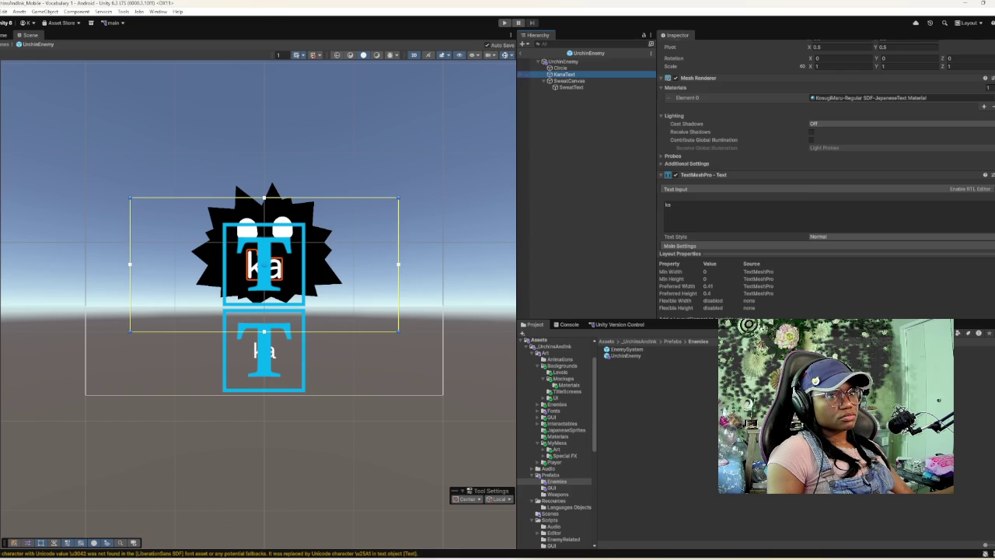
{"action": "scroll", "coordinate": [823, 155], "scroll_direction": "up", "scroll_amount": 3}
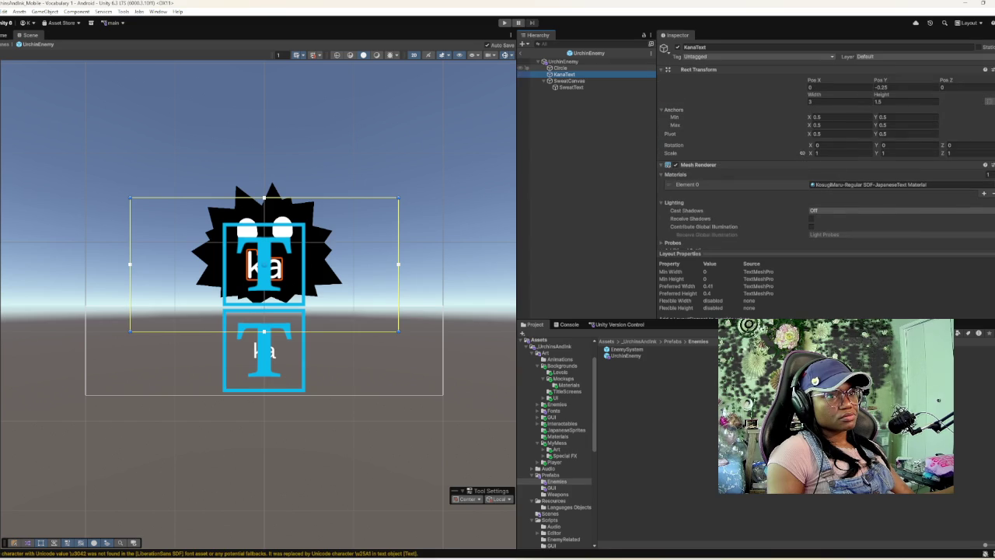
{"action": "left_click", "coordinate": [558, 68]}
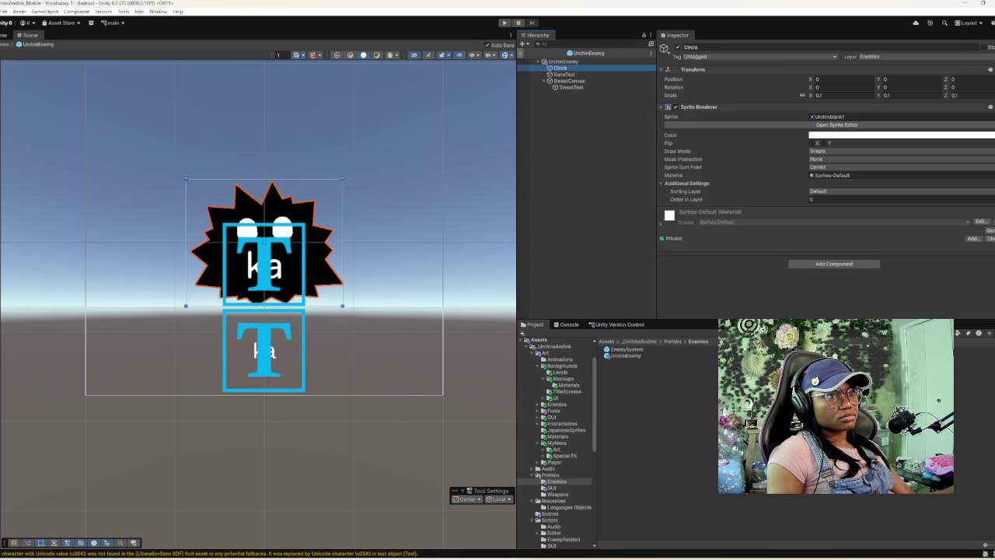
- Exit prefab editing back to the Vocabulary 1 scene and enter Play mode
{"action": "left_click", "coordinate": [520, 54]}
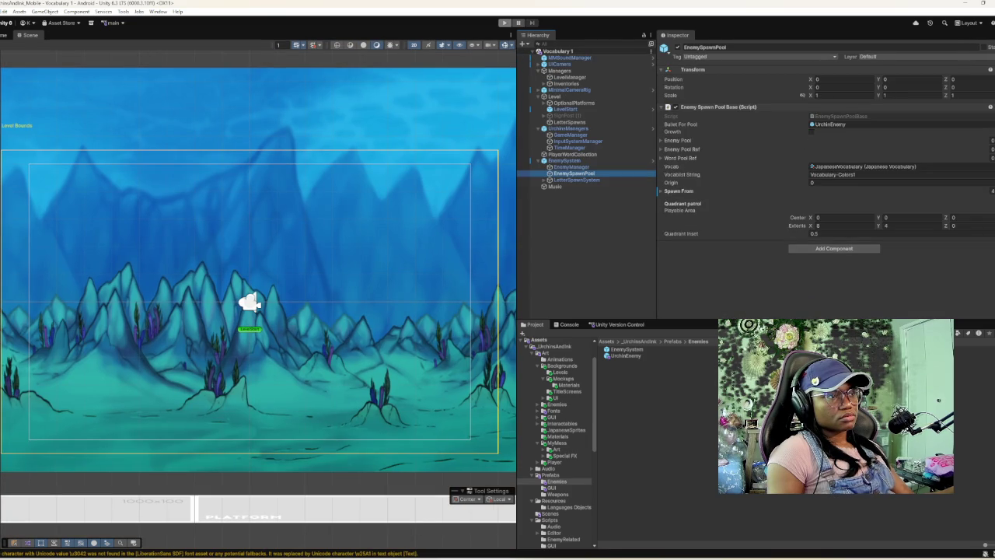
{"action": "left_click", "coordinate": [504, 23]}
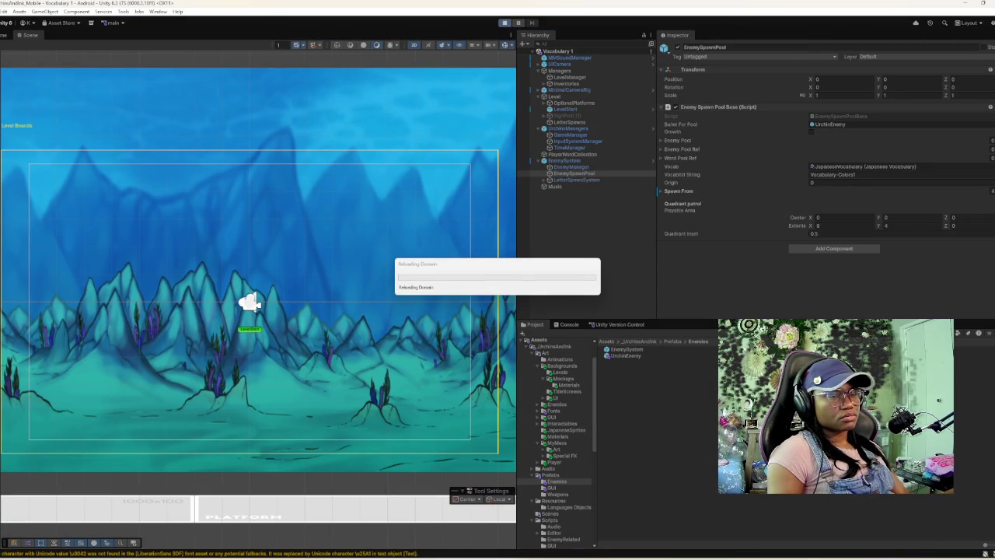
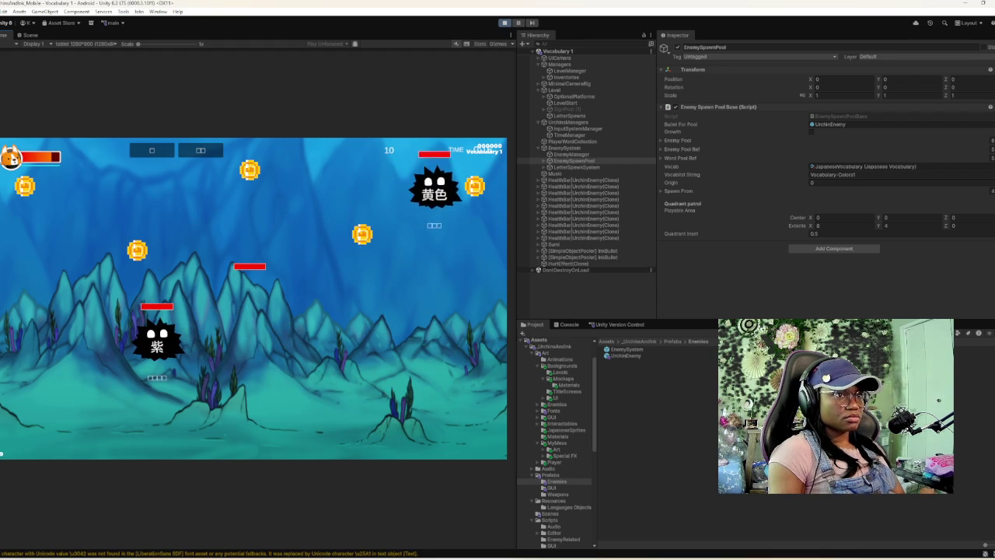
- Stop the test run, open the UrchinEnemy prefab and select its SweatText object
{"action": "key", "text": "ctrl+p"}
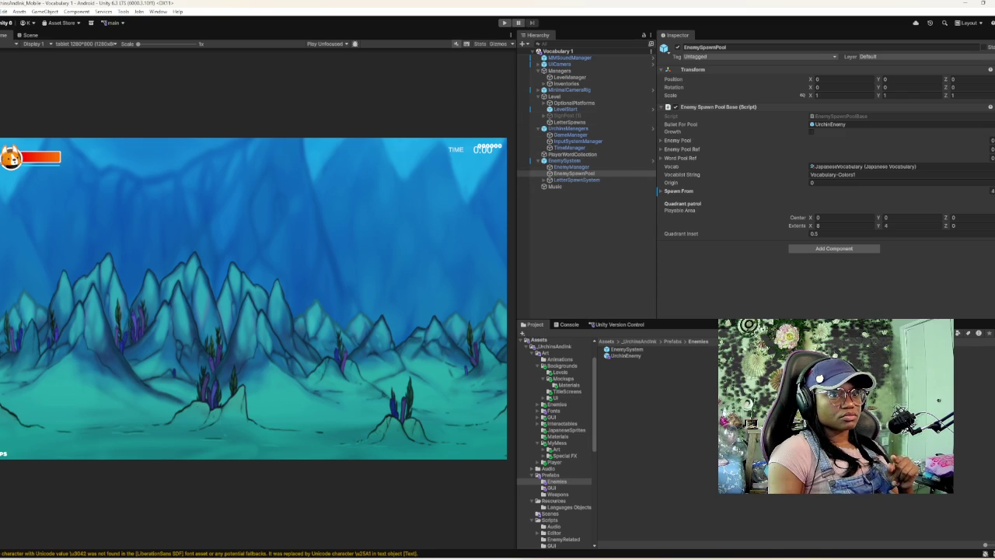
{"action": "double_click", "coordinate": [625, 355]}
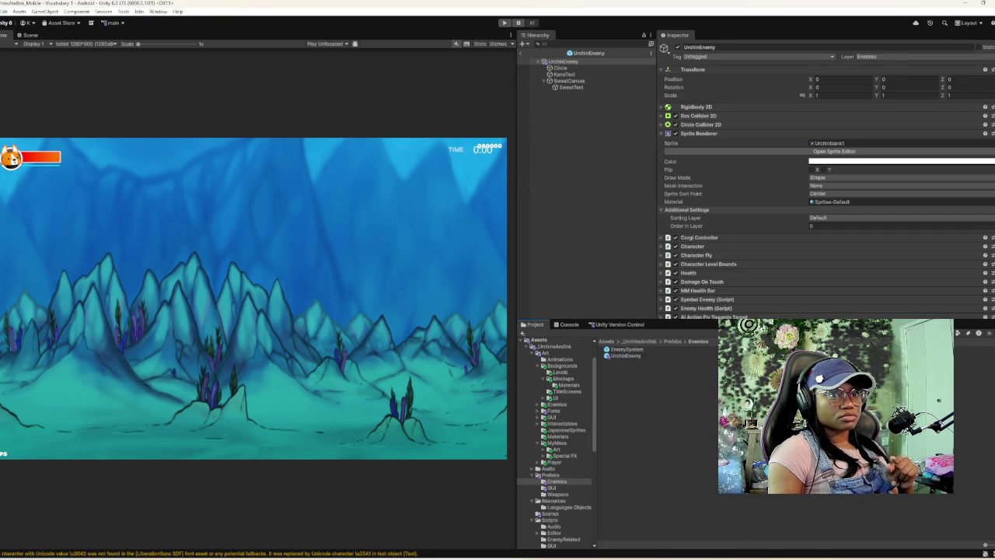
{"action": "scroll", "coordinate": [825, 181], "scroll_direction": "down", "scroll_amount": 3}
{"action": "left_click", "coordinate": [569, 81]}
{"action": "left_click", "coordinate": [571, 87]}
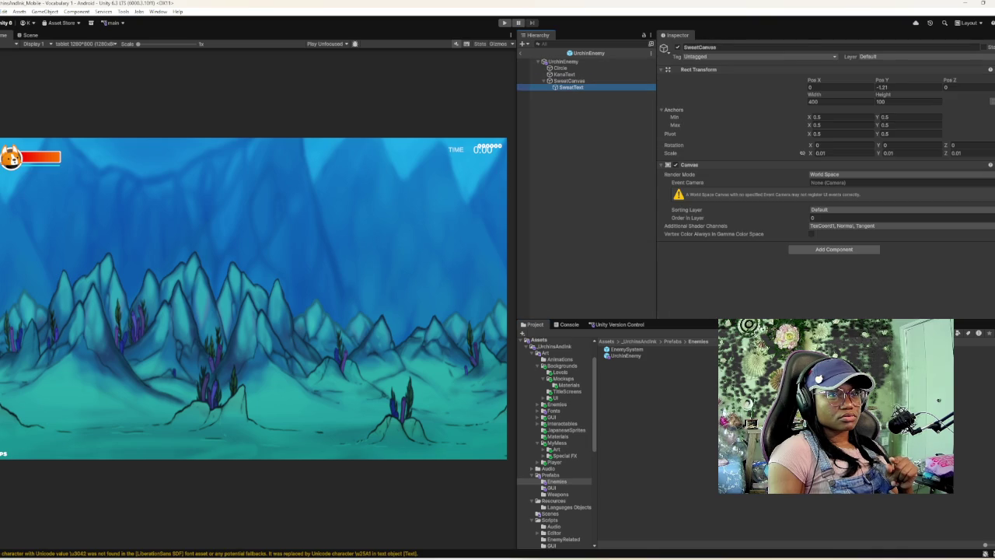
{"action": "scroll", "coordinate": [826, 147], "scroll_direction": "down", "scroll_amount": 3}
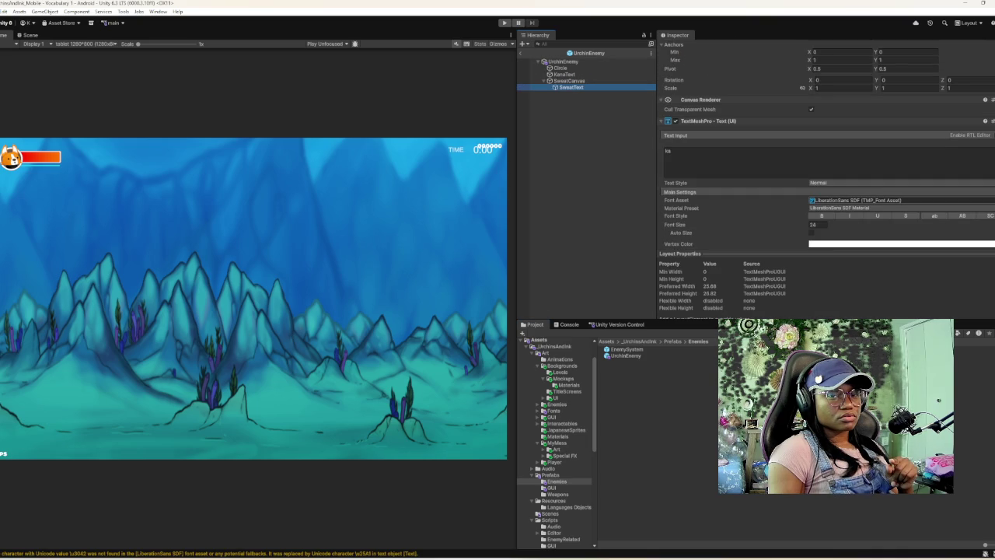
- Try the KosugiMaru Japanese font as SweatText's TextMeshPro font asset
{"action": "left_click", "coordinate": [990, 200]}
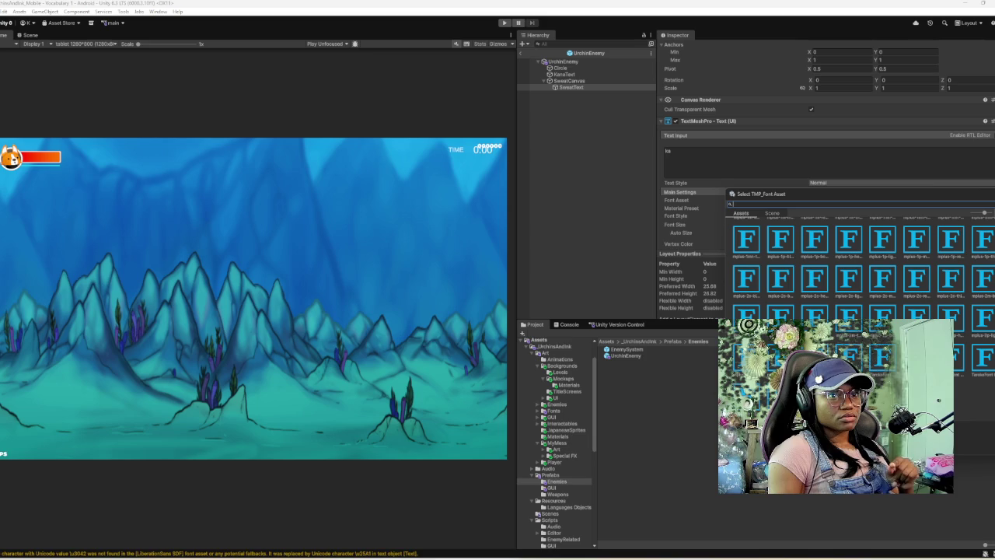
{"action": "type", "text": "kosu"}
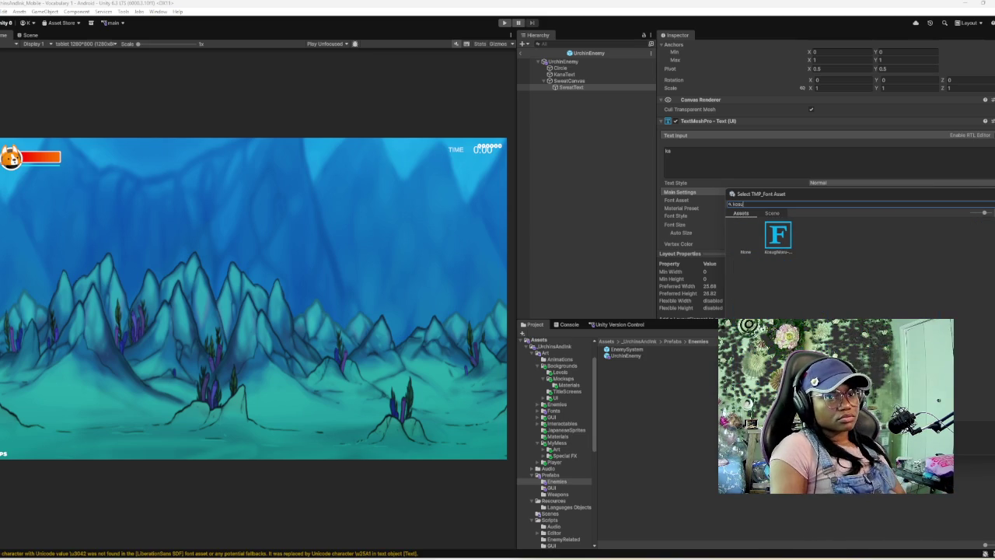
{"action": "left_click", "coordinate": [778, 234]}
{"action": "key", "text": "Return"}
{"action": "scroll", "coordinate": [827, 147], "scroll_direction": "down", "scroll_amount": 10}
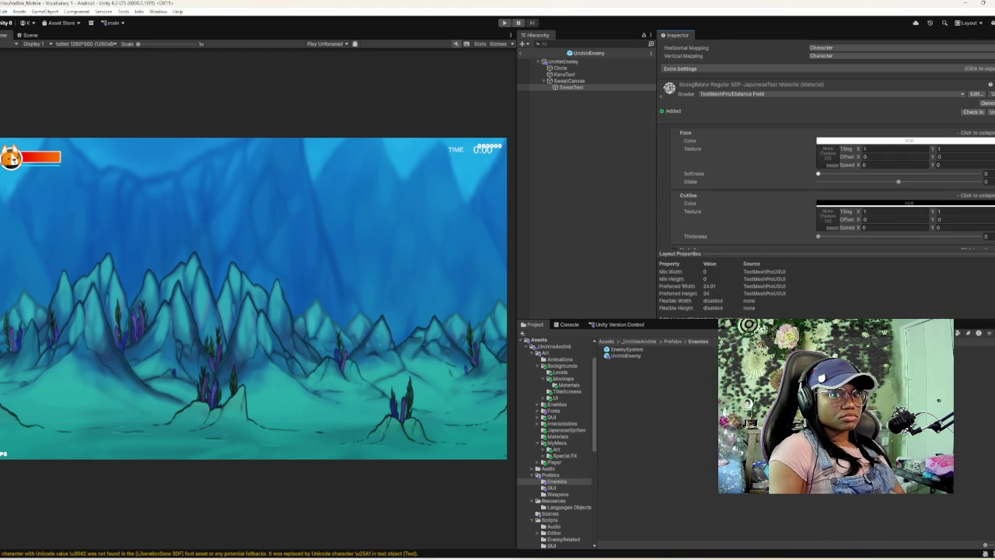
{"action": "scroll", "coordinate": [824, 144], "scroll_direction": "up", "scroll_amount": 4}
{"action": "scroll", "coordinate": [827, 148], "scroll_direction": "up", "scroll_amount": 4}
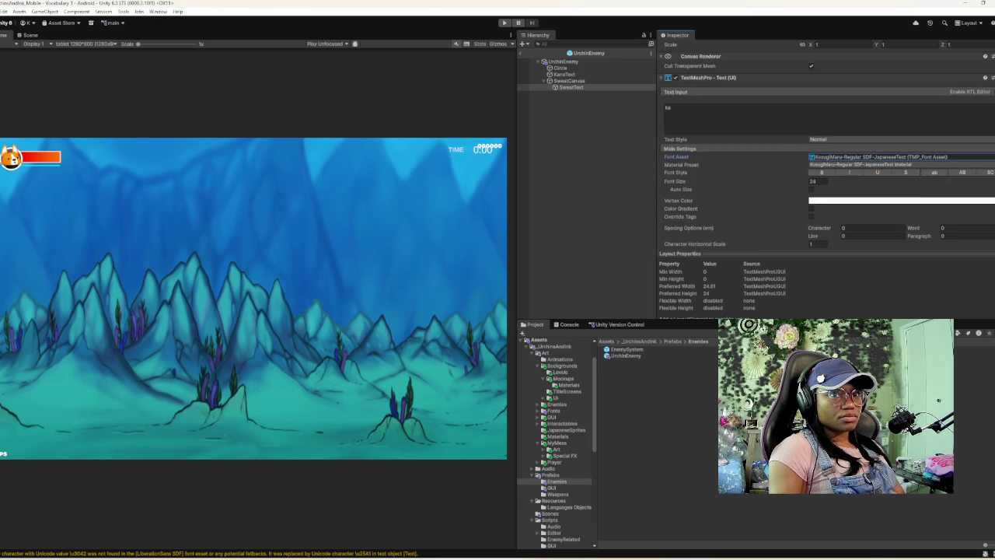
- Switch SweatText's font asset to CatCafe Outline SDF and start a test run
{"action": "left_click", "coordinate": [879, 156]}
{"action": "left_click", "coordinate": [991, 156]}
{"action": "type", "text": "cat"}
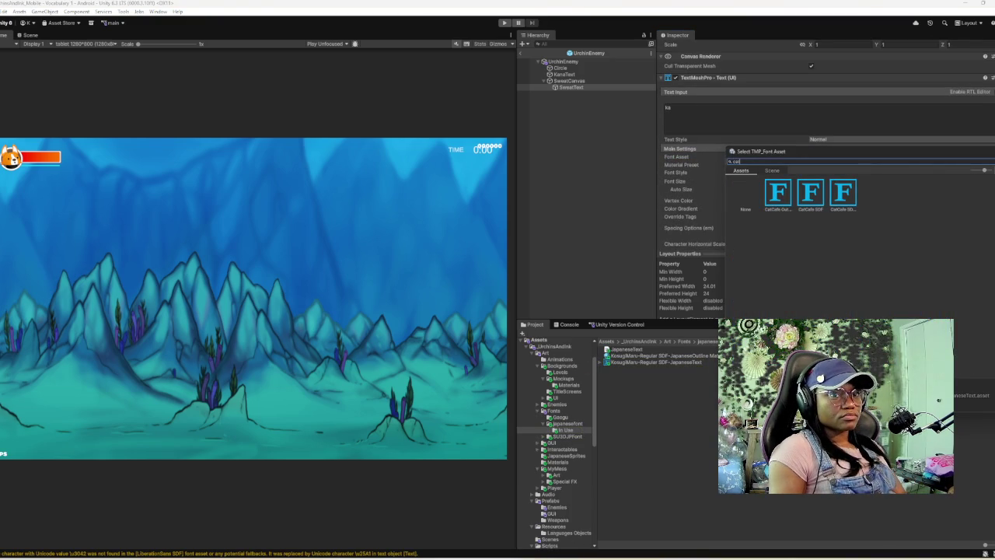
{"action": "key", "text": "Return"}
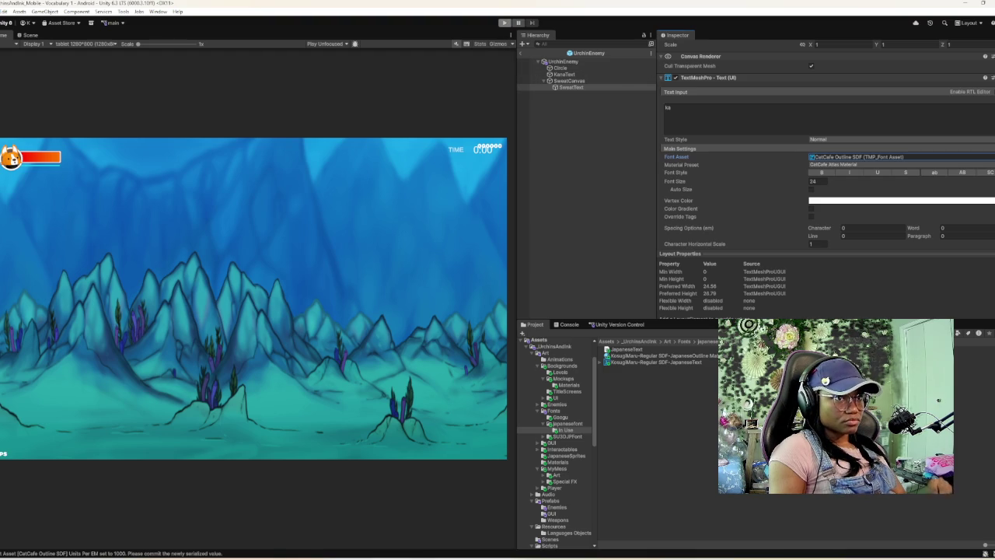
{"action": "left_click", "coordinate": [504, 22]}
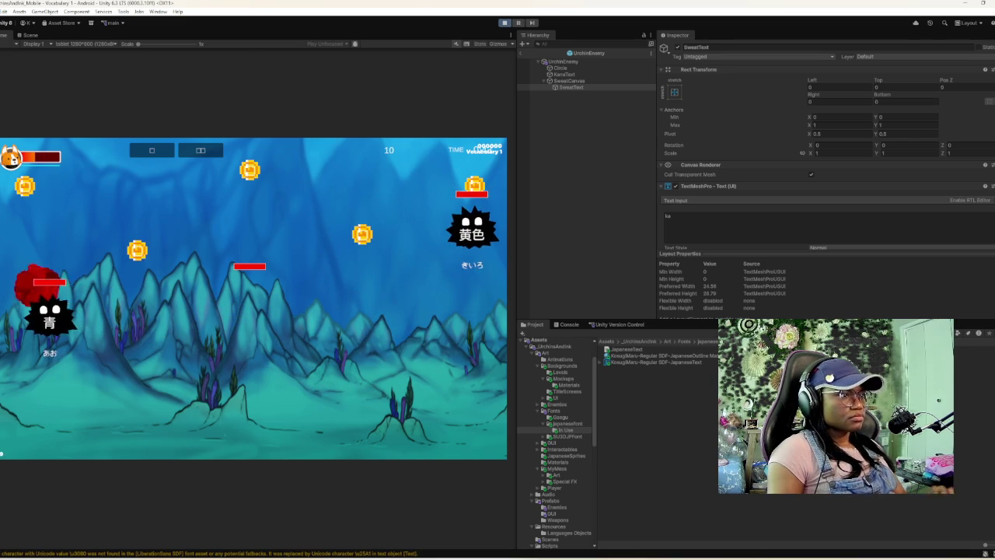
- Stop the test run and select the SweetText object in the prefab hierarchy
{"action": "key", "text": "ctrl+p"}
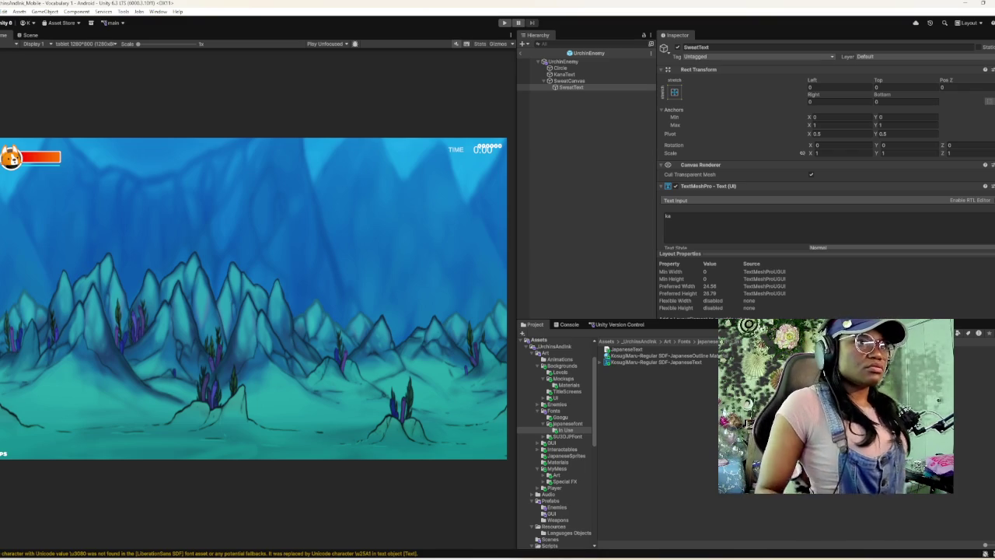
{"action": "left_click", "coordinate": [572, 87]}
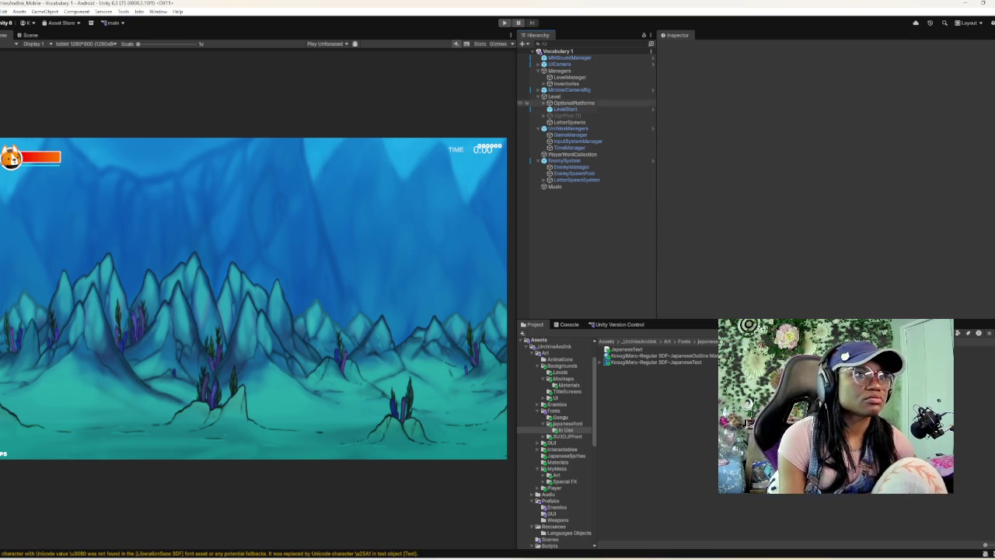
- Open the Sumi prefab from LevelManager and show it in the Scene view
{"action": "left_click", "coordinate": [565, 109]}
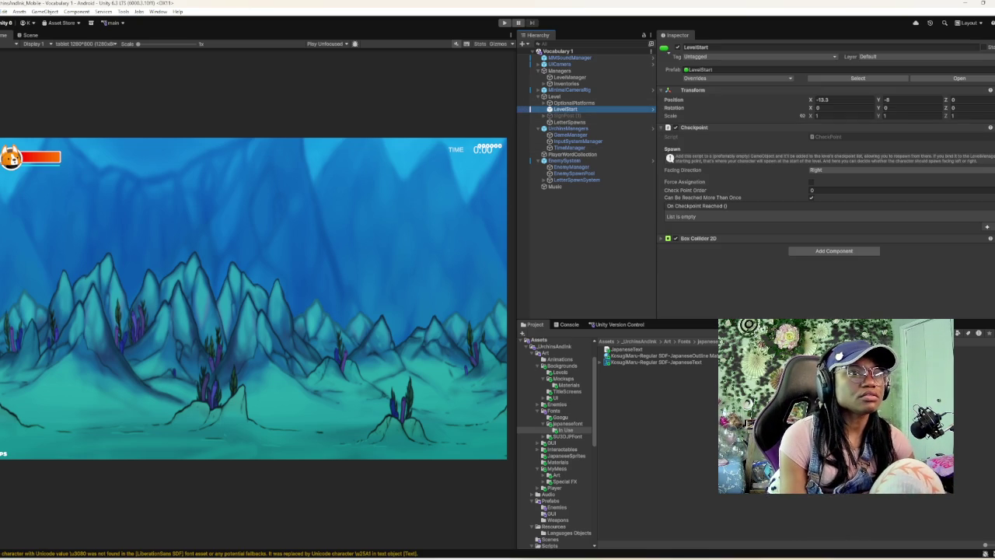
{"action": "left_click", "coordinate": [567, 77]}
{"action": "double_click", "coordinate": [835, 160]}
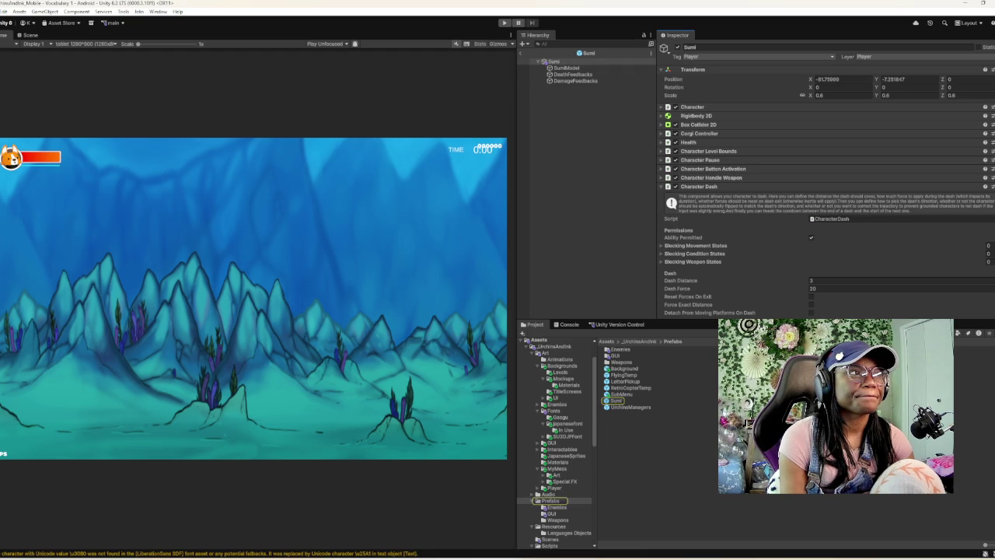
{"action": "left_click", "coordinate": [29, 35]}
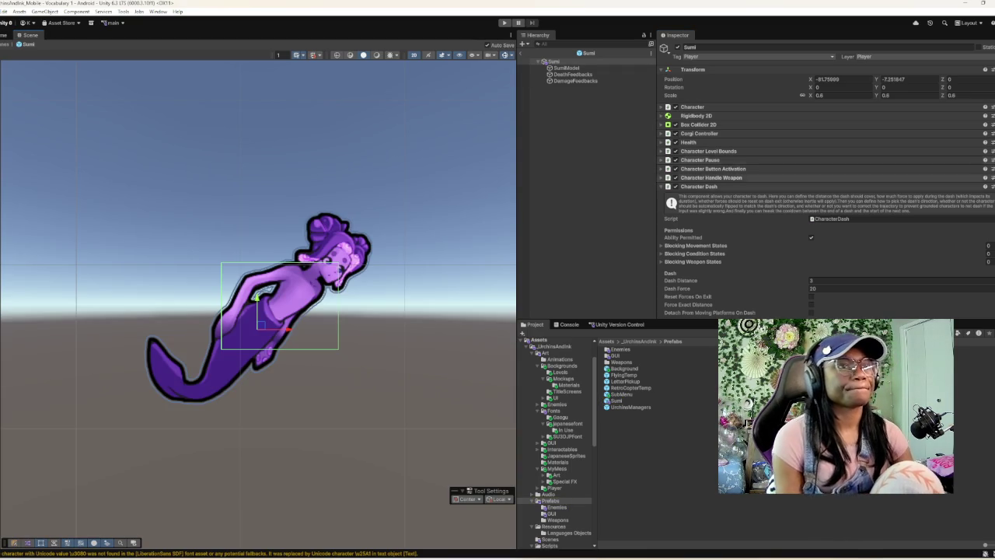
- Resize Sumi's Box Collider 2D to about 1.41 by 1.23 and locate SumiModel's SumiSlim controller
{"action": "scroll", "coordinate": [403, 307], "scroll_direction": "down", "scroll_amount": 1}
{"action": "scroll", "coordinate": [356, 354], "scroll_direction": "down", "scroll_amount": 5}
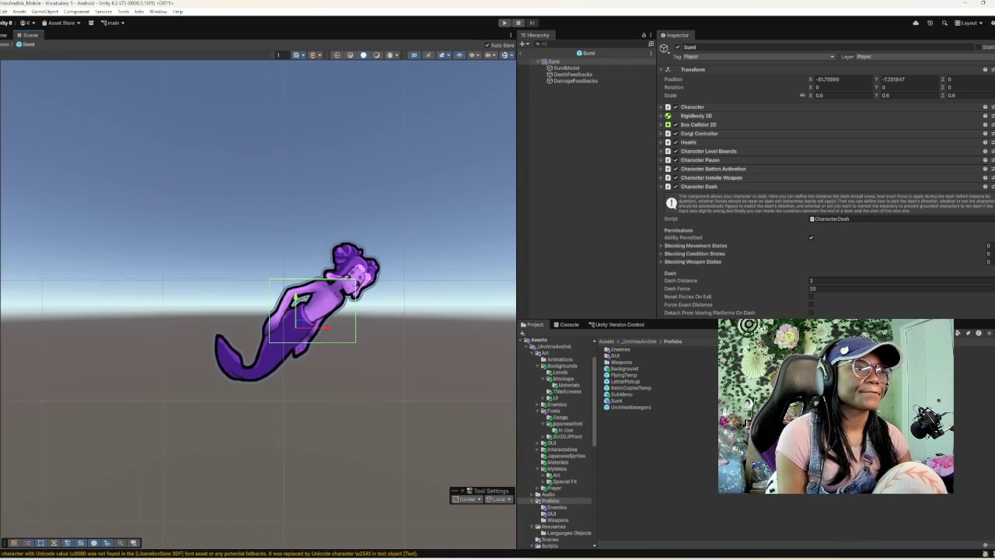
{"action": "scroll", "coordinate": [310, 334], "scroll_direction": "down", "scroll_amount": 1}
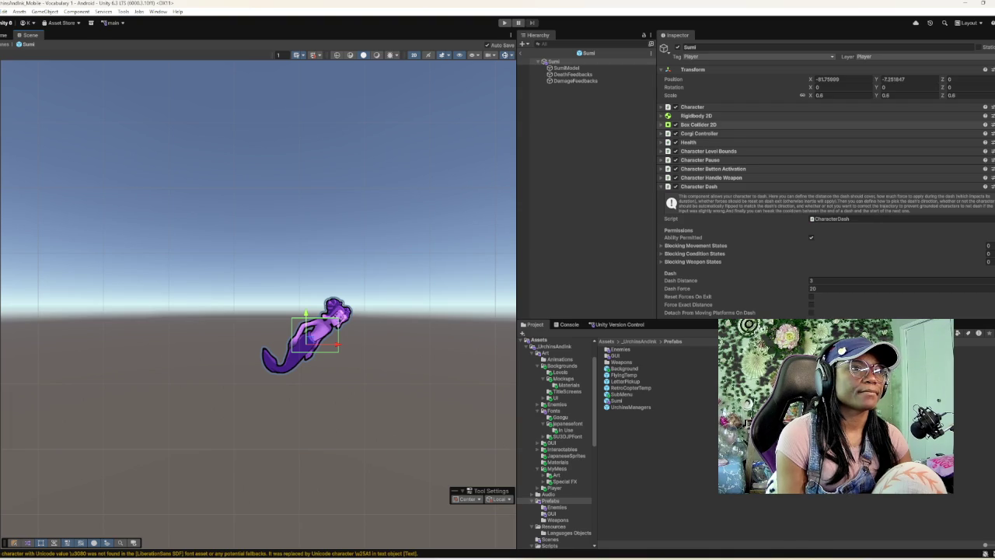
{"action": "left_click", "coordinate": [698, 125]}
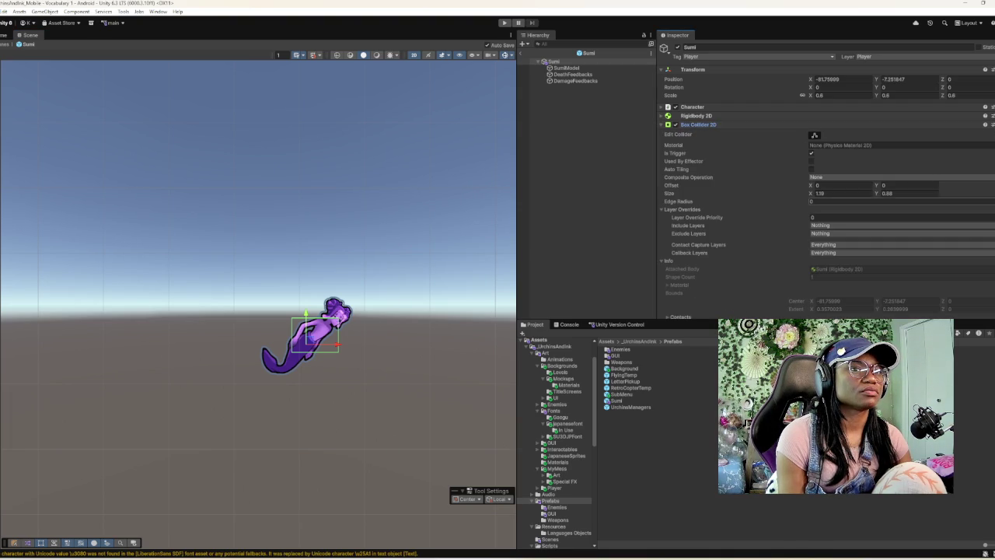
{"action": "left_click_drag", "start_coordinate": [810, 193], "coordinate": [843, 192]}
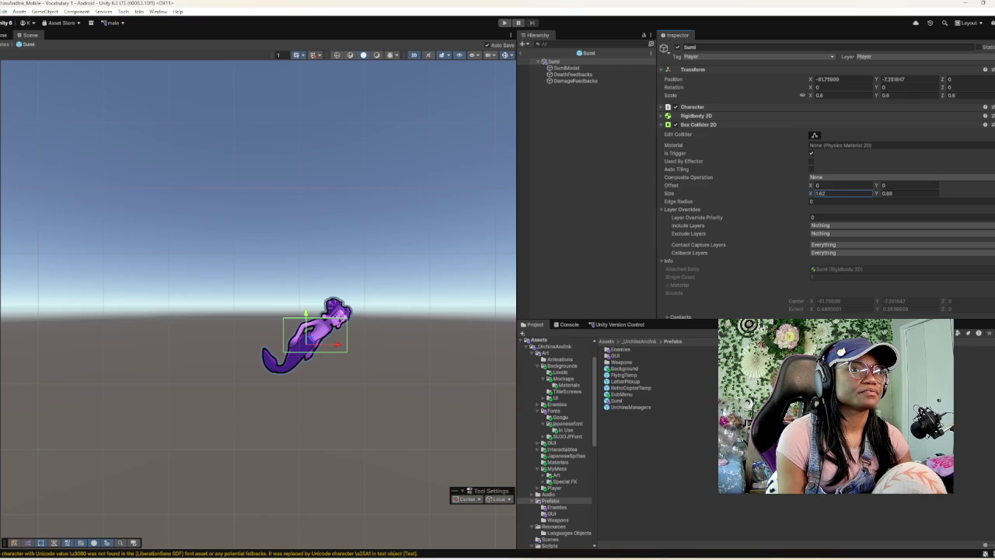
{"action": "mouse_move", "coordinate": [876, 192]}
{"action": "left_mouse_down"}
{"action": "mouse_move", "coordinate": [902, 193]}
{"action": "mouse_move", "coordinate": [888, 193]}
{"action": "left_mouse_up"}
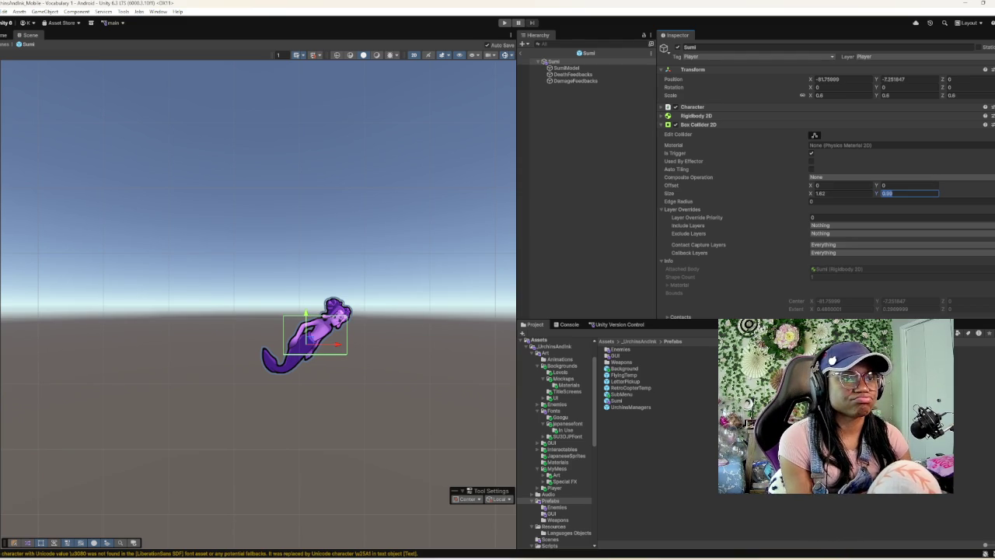
{"action": "left_click", "coordinate": [566, 68]}
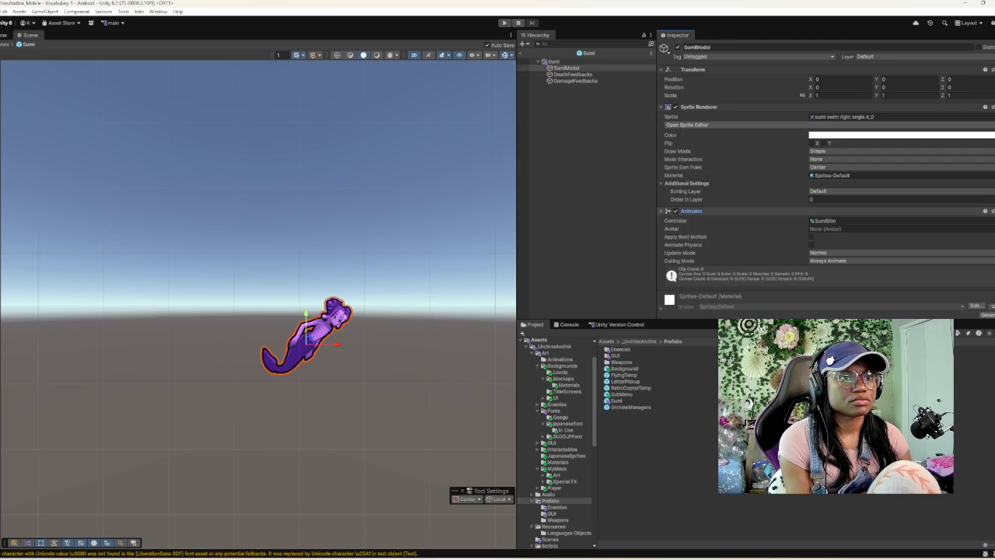
{"action": "left_click", "coordinate": [824, 221]}
- Open the SumiSlim graph and preview the SumiSlimSwimDiagDown clip
{"action": "double_click", "coordinate": [824, 221]}
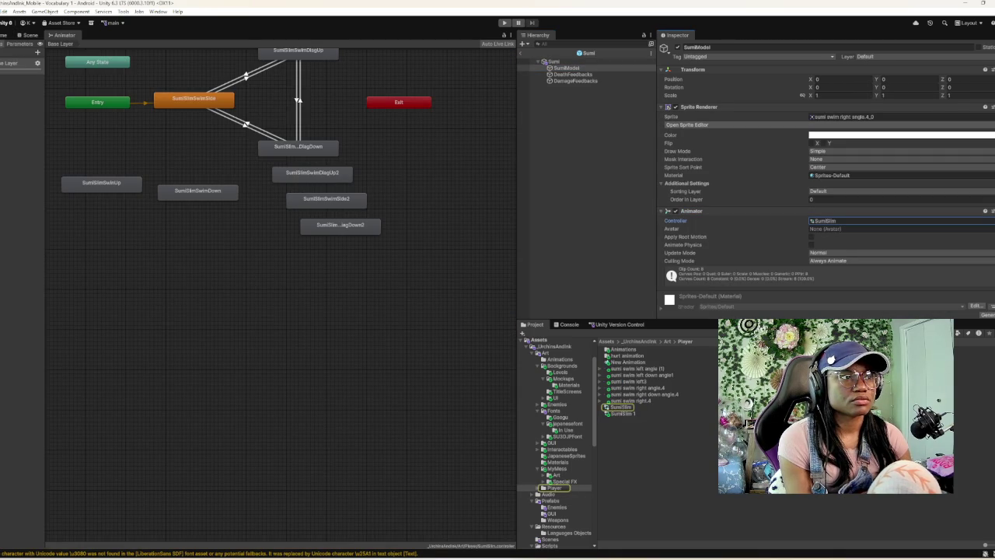
{"action": "left_click", "coordinate": [298, 146]}
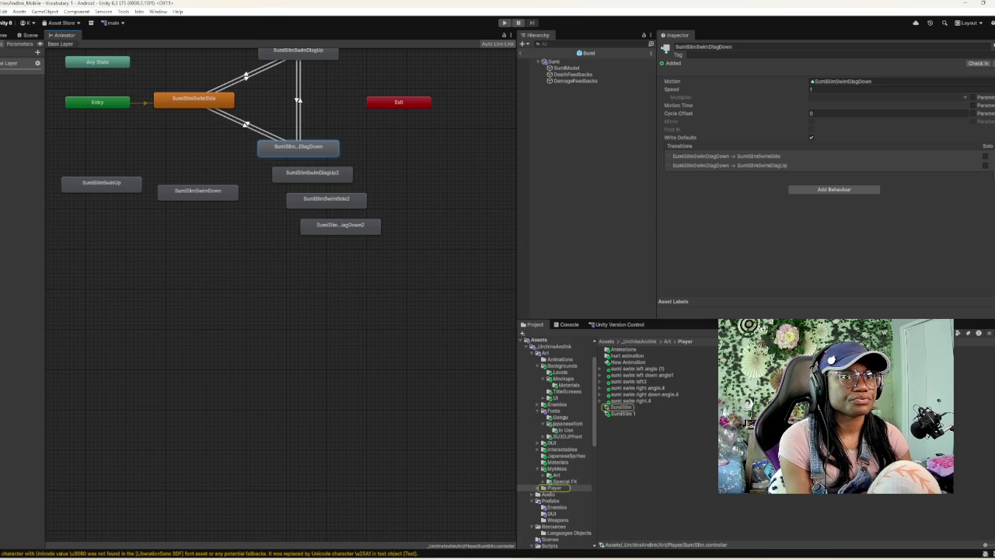
{"action": "double_click", "coordinate": [840, 80]}
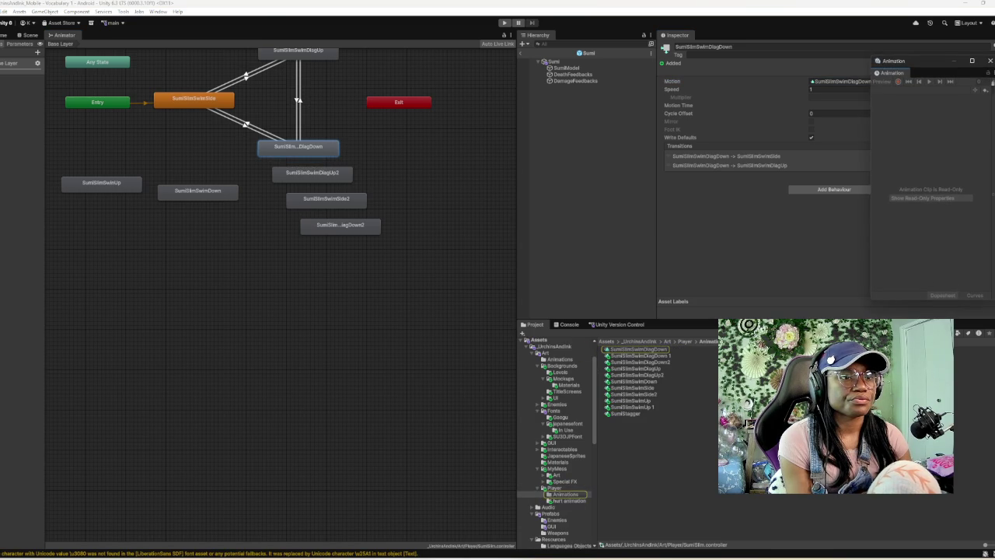
{"action": "left_click", "coordinate": [566, 67]}
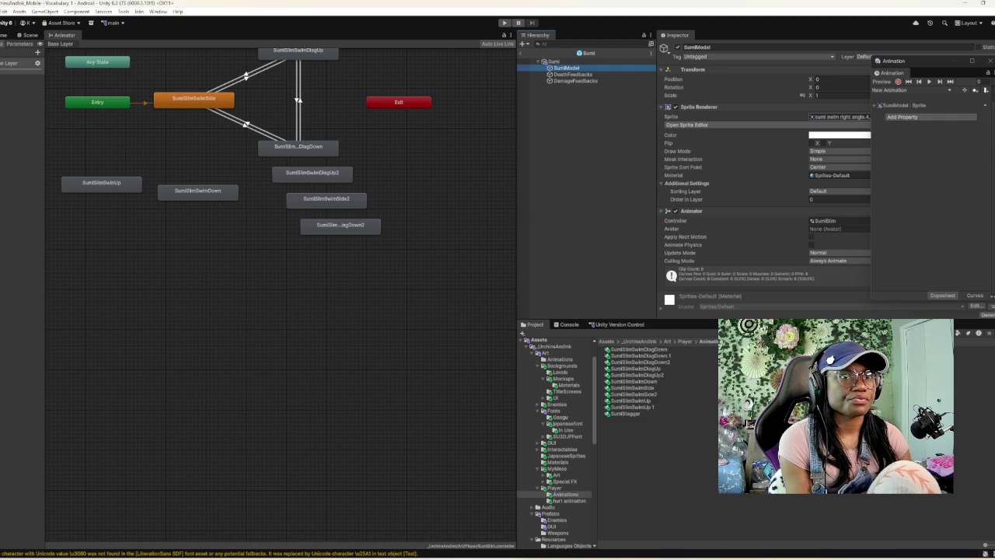
{"action": "left_click", "coordinate": [840, 116]}
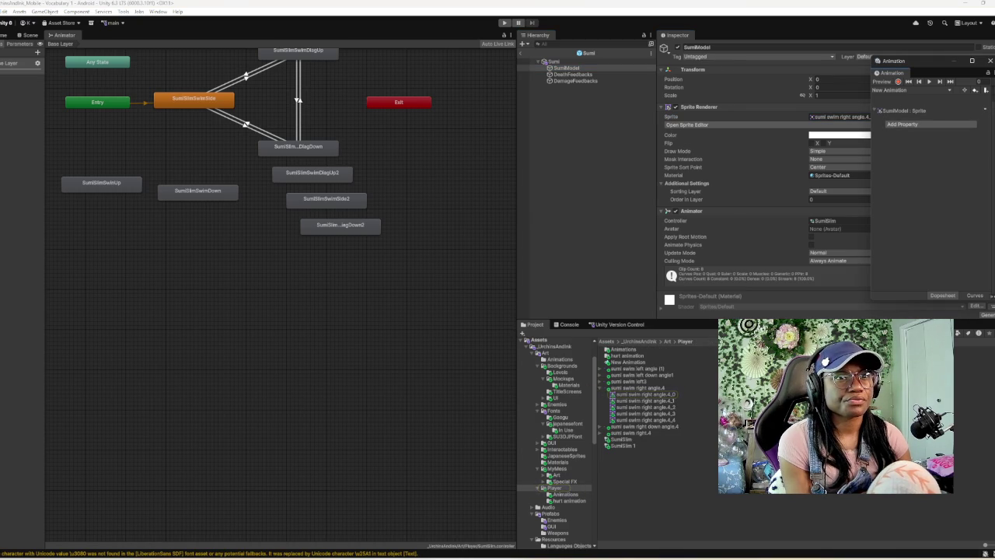
{"action": "left_click_drag", "start_coordinate": [872, 178], "coordinate": [736, 179]}
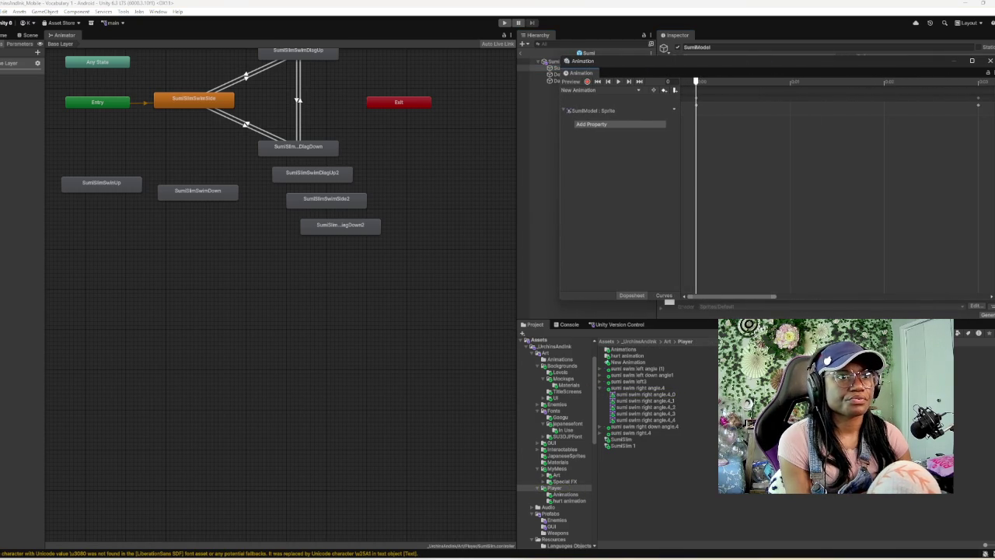
{"action": "left_click", "coordinate": [618, 81]}
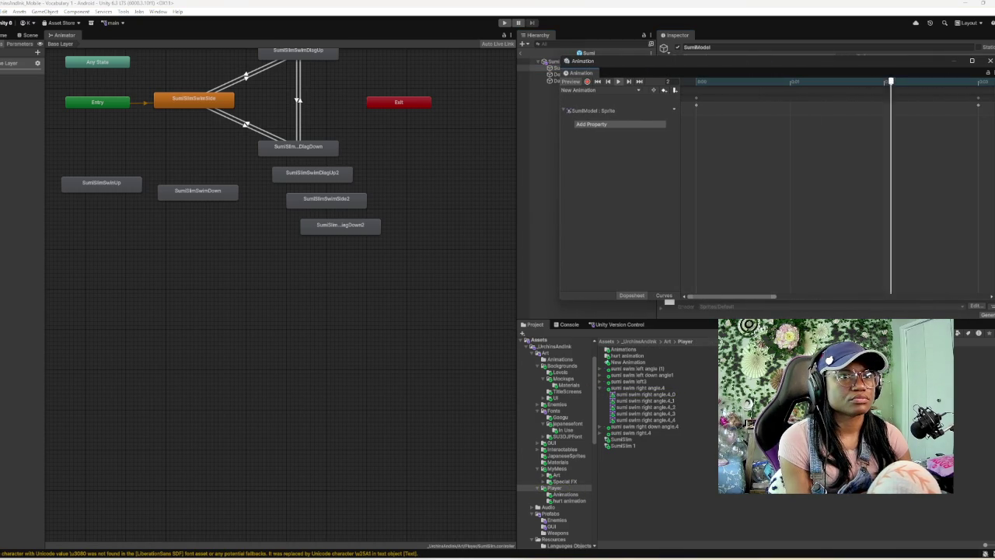
{"action": "key", "text": "space"}
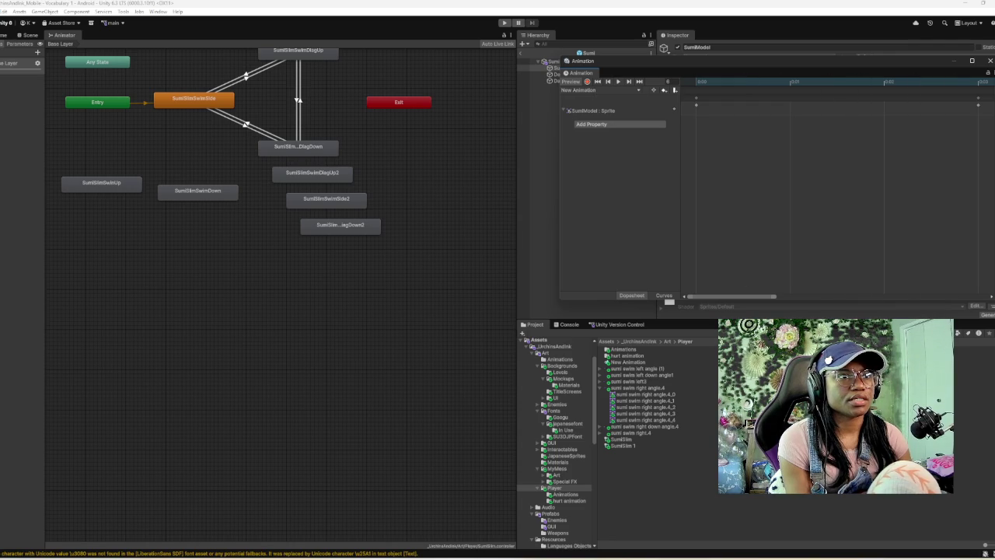
- Frame the Sprite property's keyframes and move the Animation panel to the left side
{"action": "left_click", "coordinate": [595, 110]}
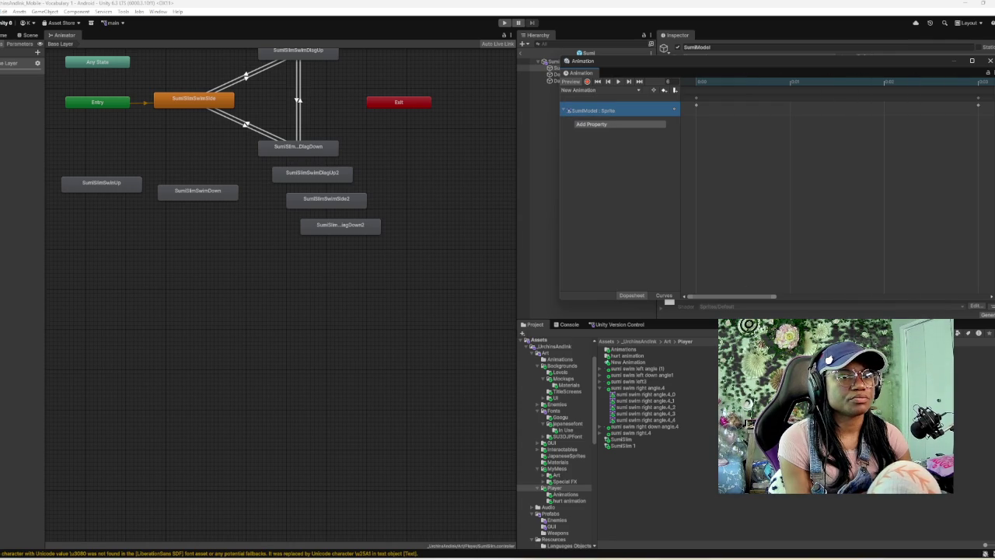
{"action": "key", "text": "f"}
{"action": "key", "text": "a"}
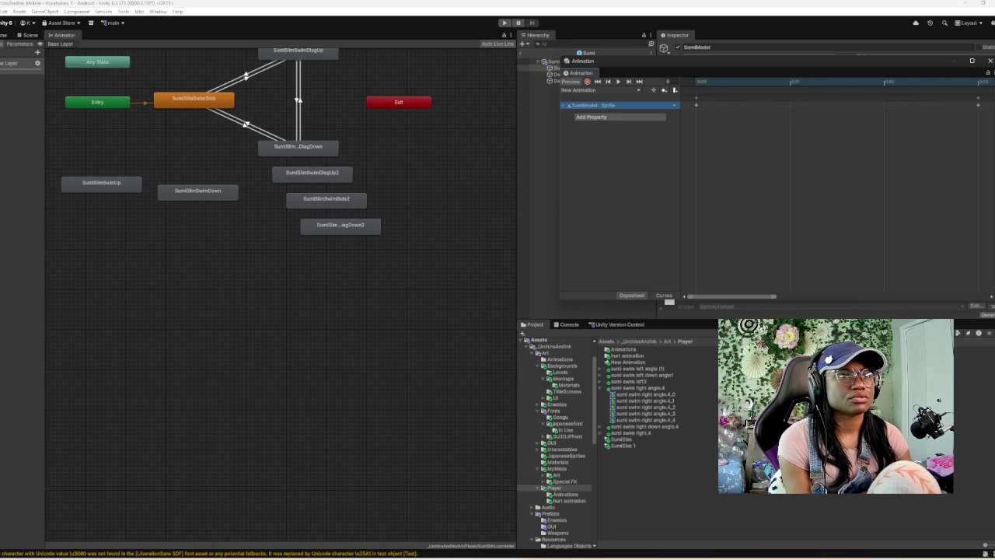
{"action": "right_click", "coordinate": [660, 111]}
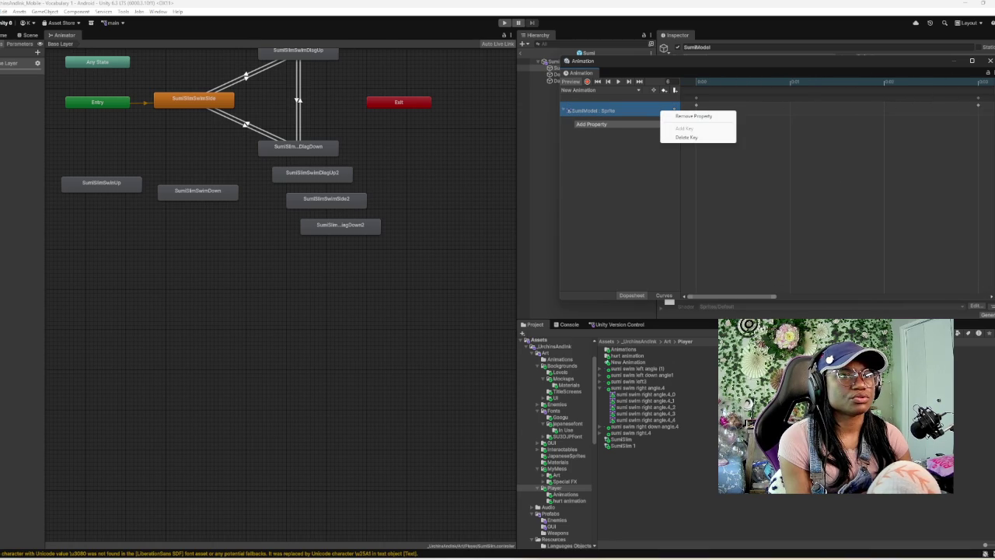
{"action": "mouse_move", "coordinate": [591, 60]}
{"action": "left_mouse_down"}
{"action": "mouse_move", "coordinate": [544, 194]}
{"action": "mouse_move", "coordinate": [426, 289]}
{"action": "mouse_move", "coordinate": [91, 276]}
{"action": "mouse_move", "coordinate": [108, 208]}
{"action": "left_mouse_up"}
- Set SumiModel's sprite to sumi swim right angle.4_3
{"action": "left_click", "coordinate": [990, 117]}
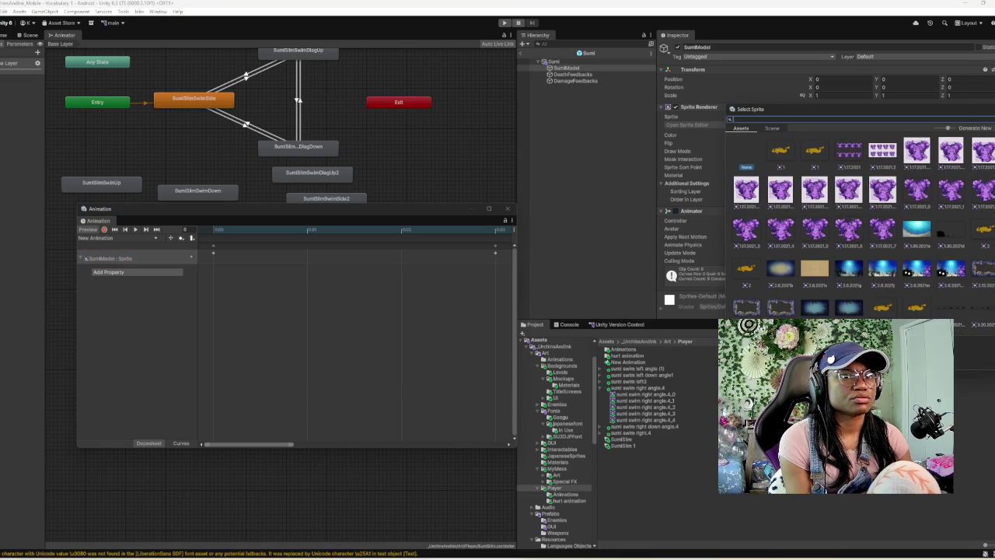
{"action": "scroll", "coordinate": [855, 225], "scroll_direction": "down", "scroll_amount": 5}
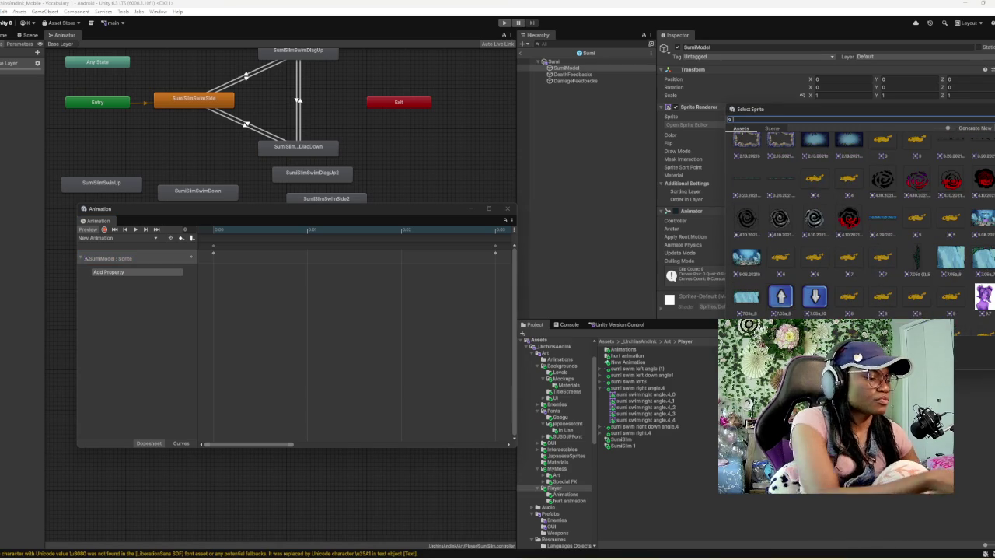
{"action": "type", "text": "sumi"}
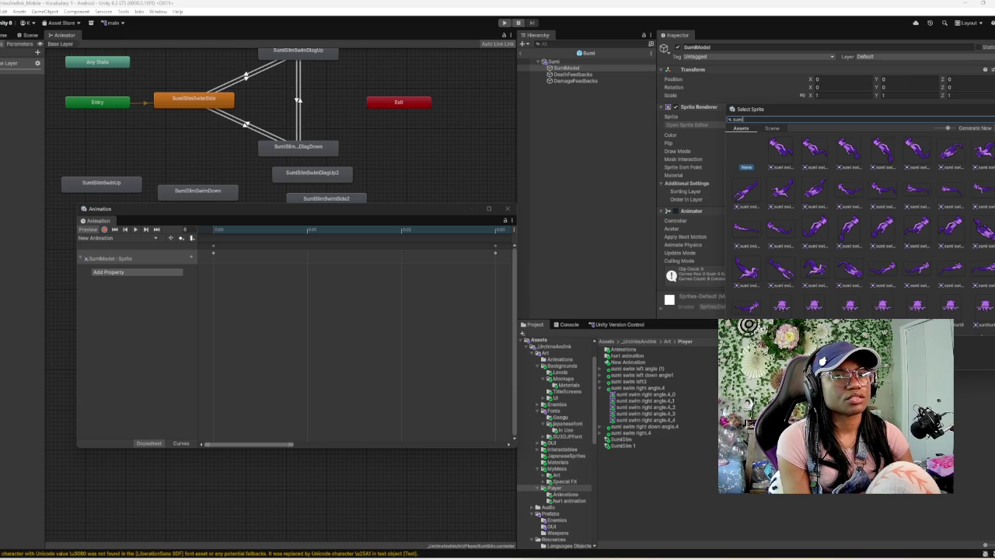
{"action": "left_click", "coordinate": [917, 229]}
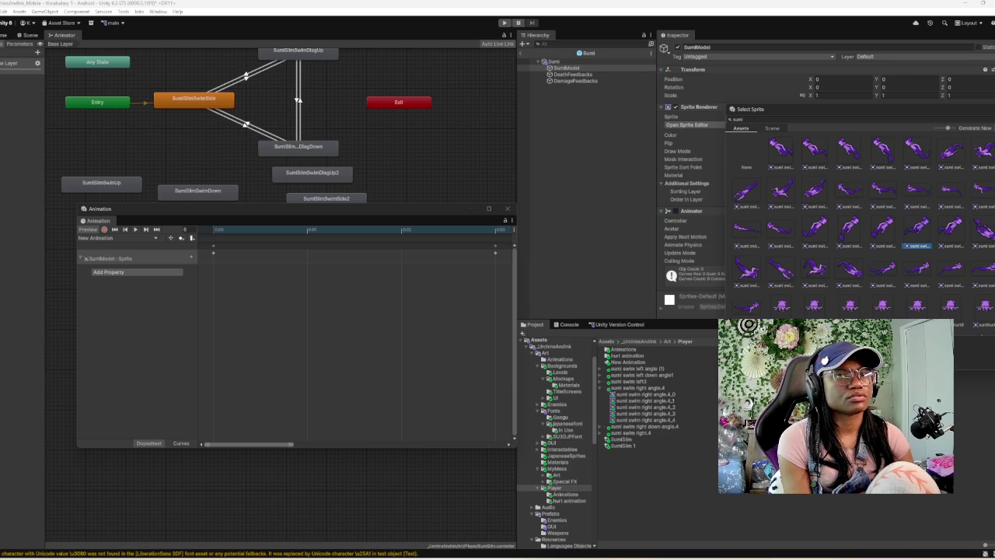
{"action": "key", "text": "Return"}
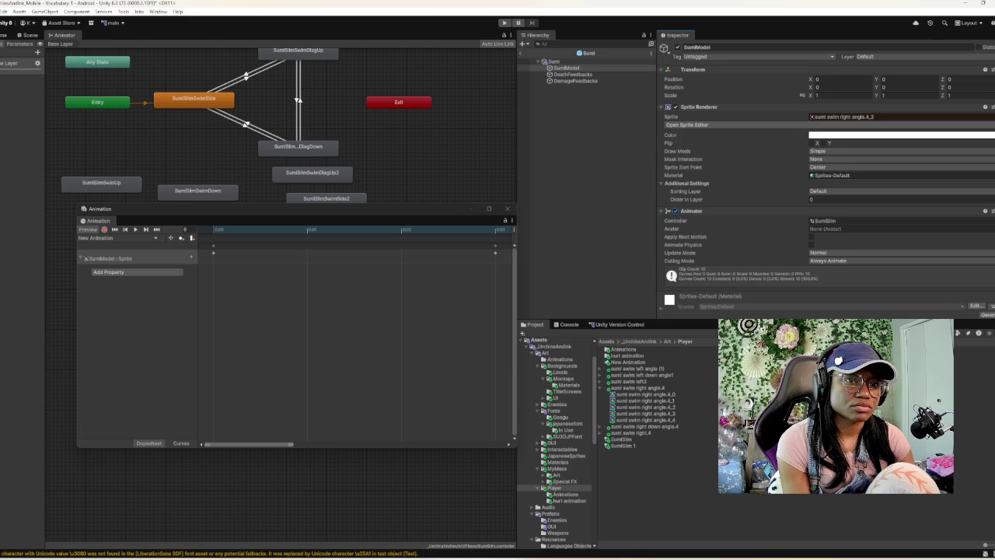
- Return to the SumiSlim controller and inspect the SumiSlimSwimDiagUp state
{"action": "scroll", "coordinate": [826, 181], "scroll_direction": "down", "scroll_amount": 3}
{"action": "scroll", "coordinate": [827, 177], "scroll_direction": "up", "scroll_amount": 3}
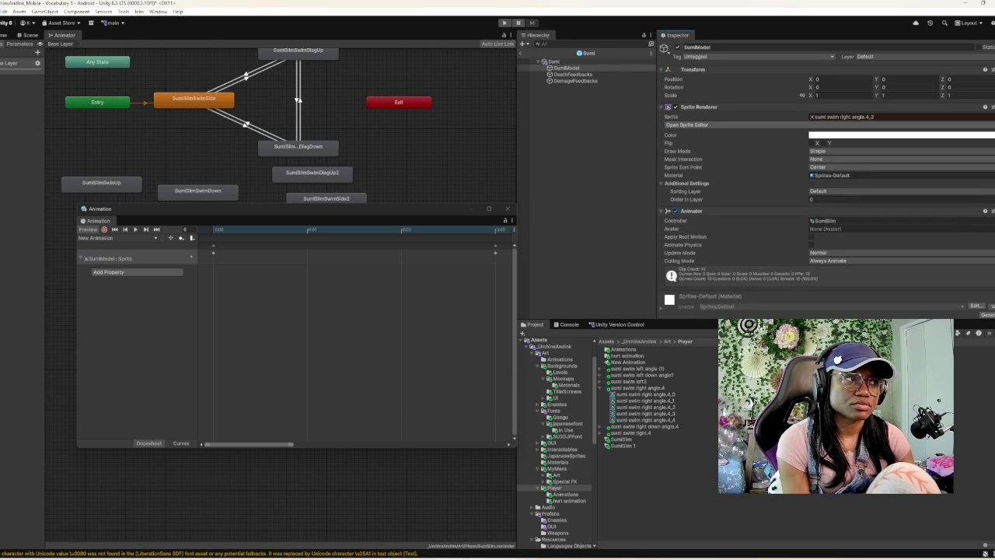
{"action": "left_click", "coordinate": [825, 221]}
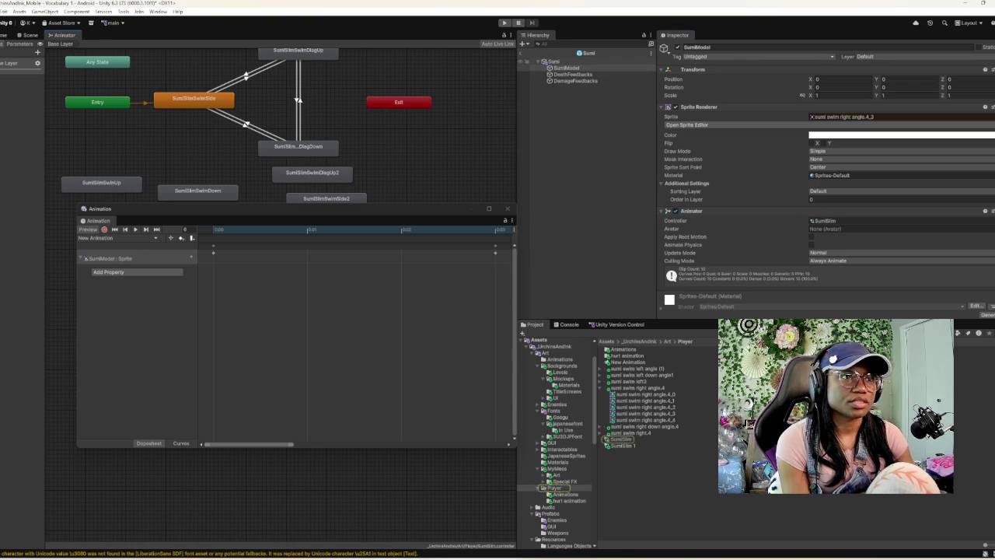
{"action": "left_click", "coordinate": [298, 50]}
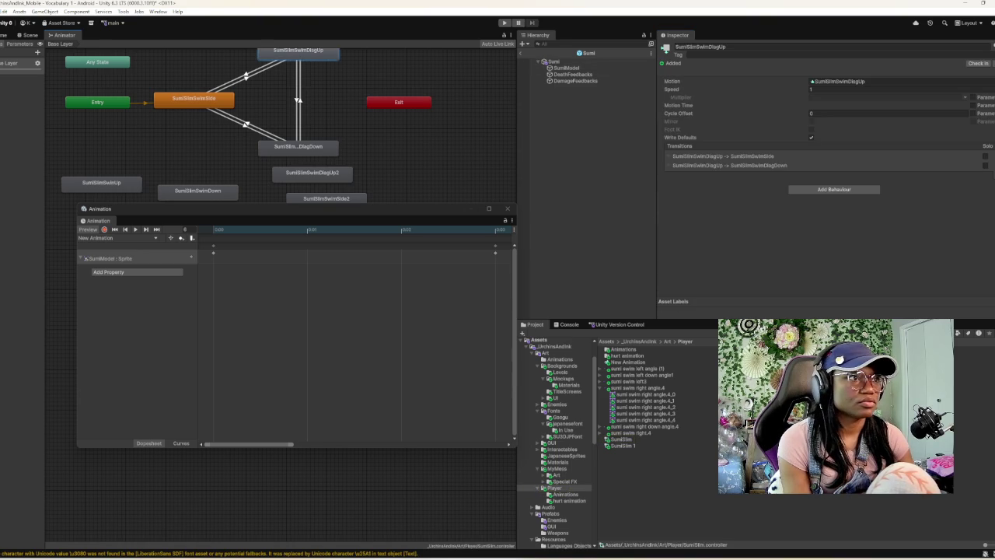
- Move SumiSlimSwimDiagUp2 to the right side of the SumiSlim graph
{"action": "left_click", "coordinate": [298, 146]}
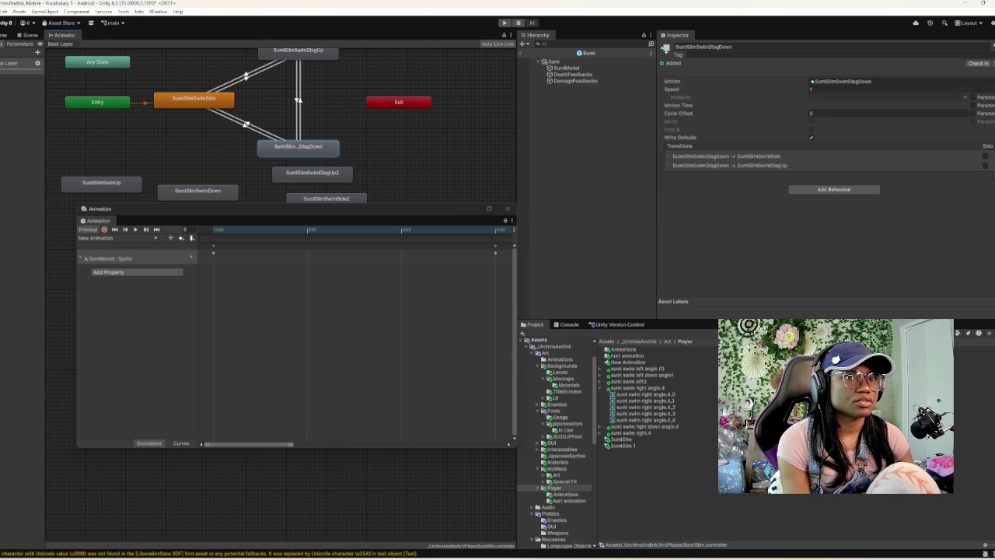
{"action": "left_click", "coordinate": [312, 172]}
{"action": "mouse_move", "coordinate": [312, 172]}
{"action": "left_mouse_down"}
{"action": "mouse_move", "coordinate": [479, 170]}
{"action": "mouse_move", "coordinate": [452, 170]}
{"action": "left_mouse_up"}
{"action": "left_click", "coordinate": [298, 145]}
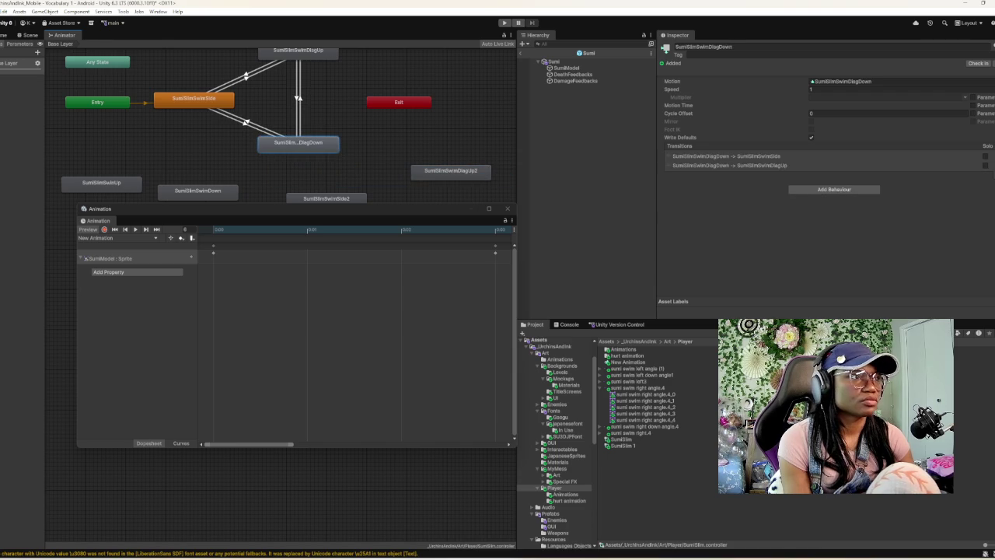
- Preview the SumiSlimSwimSide clip in an enlarged preview, then select SumiModel
{"action": "double_click", "coordinate": [194, 98]}
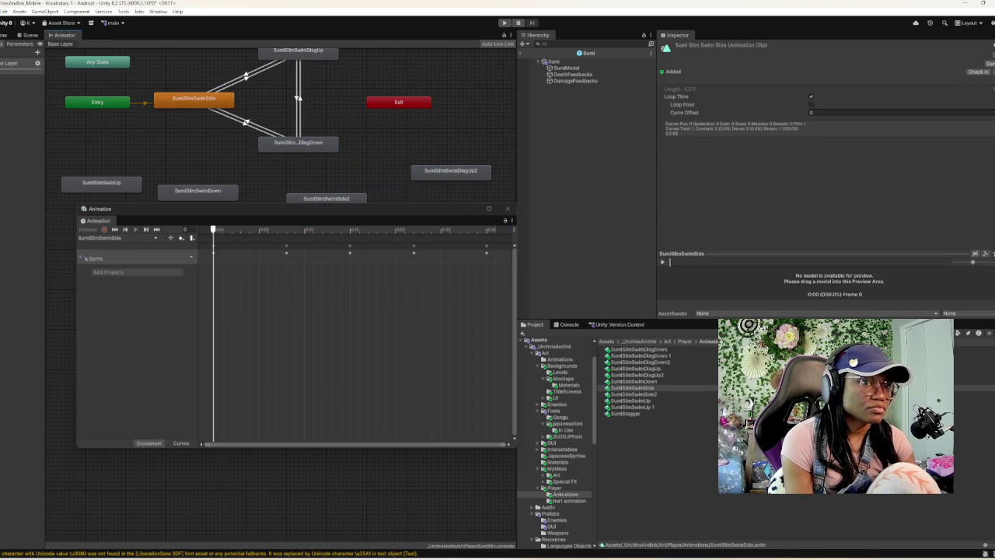
{"action": "left_click_drag", "start_coordinate": [622, 319], "coordinate": [622, 417]}
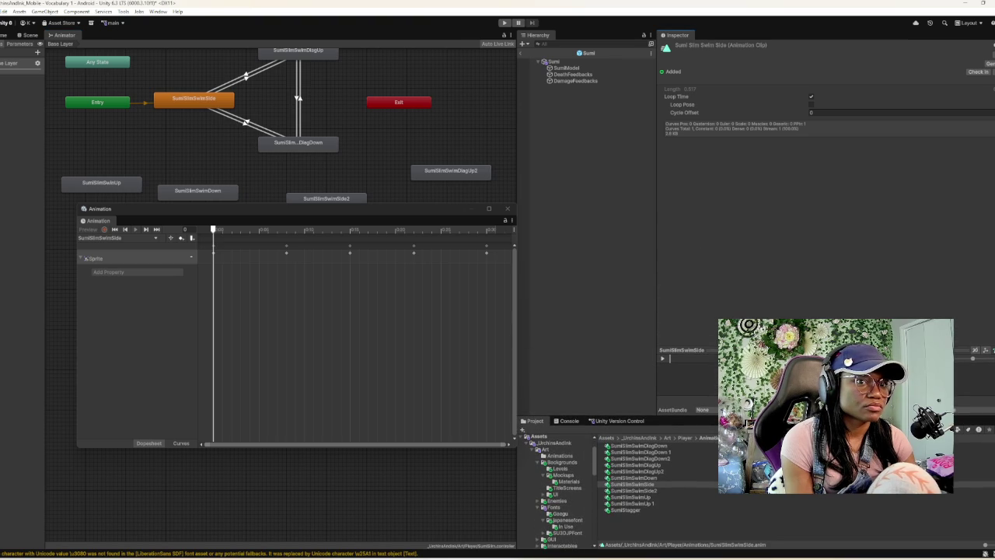
{"action": "left_click_drag", "start_coordinate": [700, 350], "coordinate": [699, 272]}
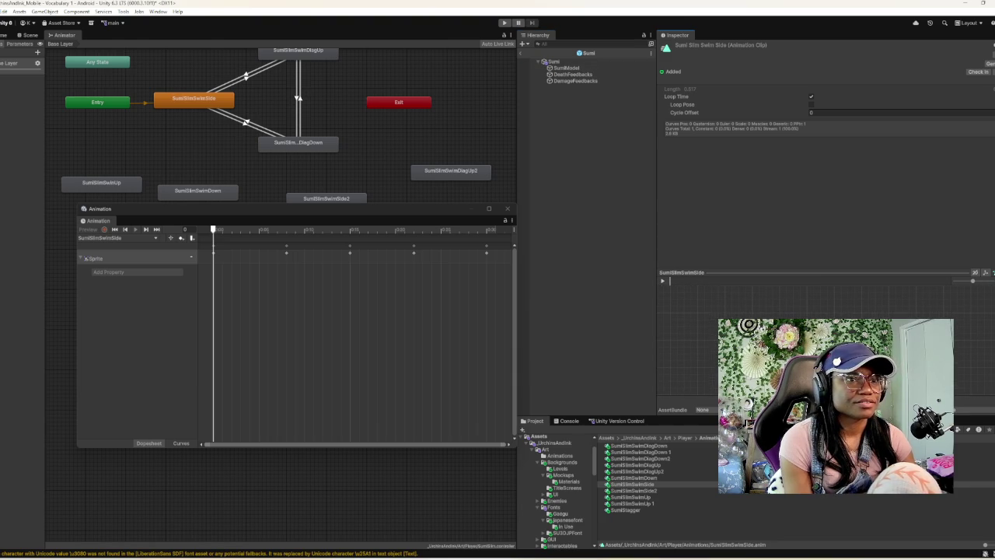
{"action": "left_click", "coordinate": [662, 281]}
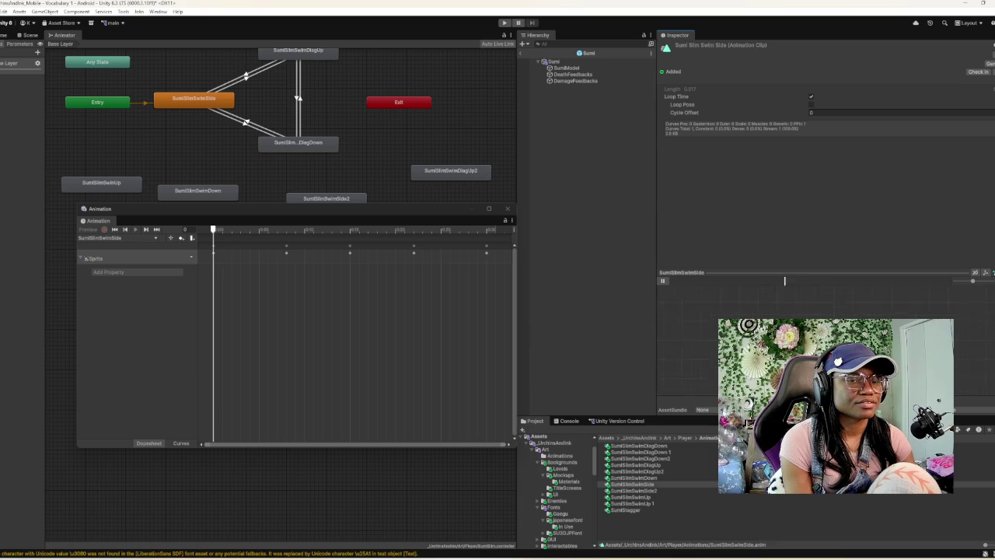
{"action": "left_click", "coordinate": [567, 67]}
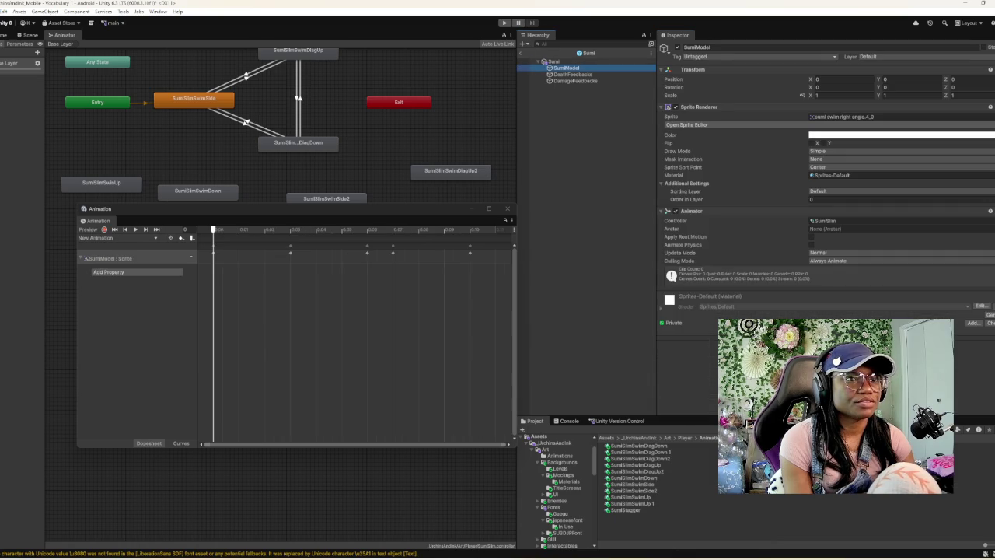
- Dismiss SumiModel's colour picker unchanged and view its swim sprite sheet
{"action": "left_click", "coordinate": [855, 135]}
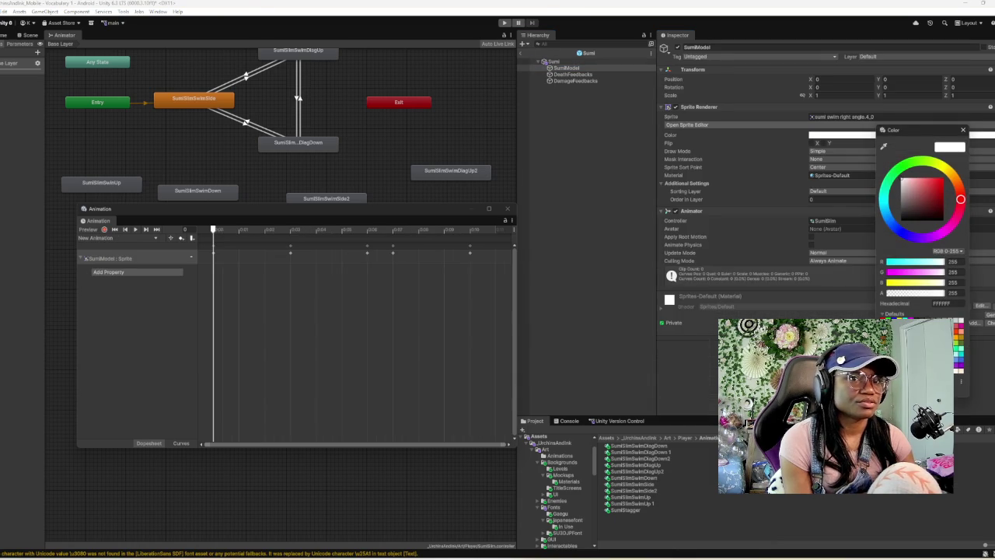
{"action": "left_click", "coordinate": [963, 130]}
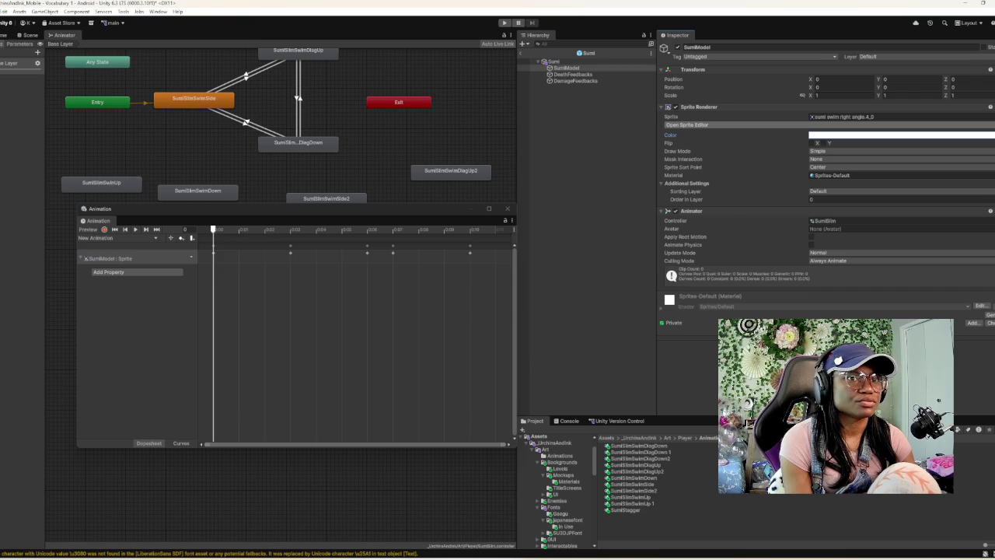
{"action": "left_click", "coordinate": [843, 116]}
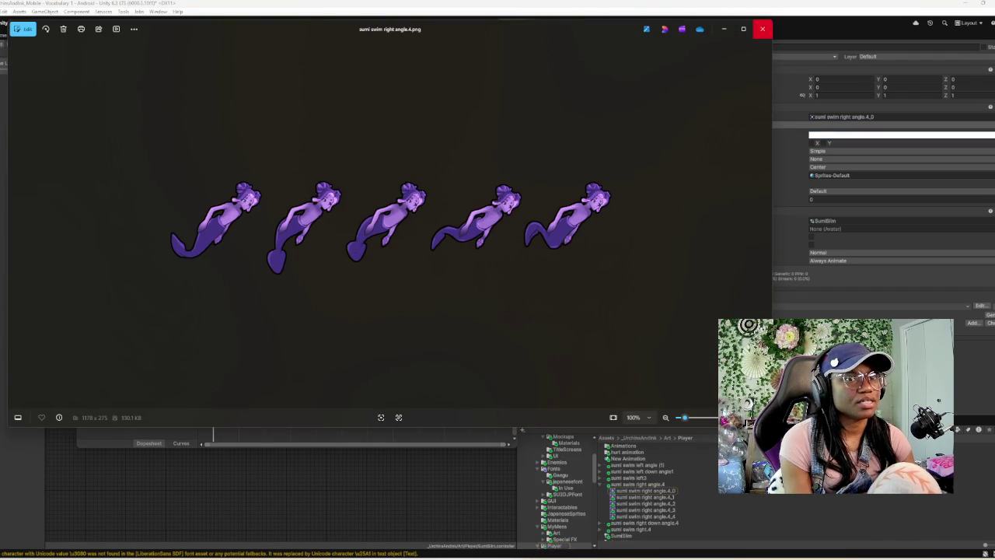
{"action": "left_click", "coordinate": [762, 29]}
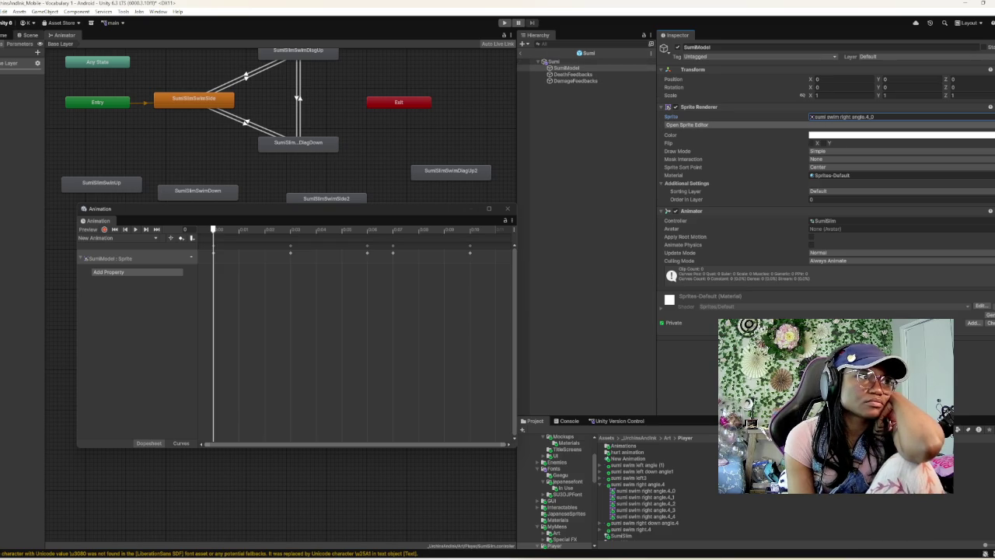
- Show the Scene view beside the Animation timeline and play Sumi's swim animation
{"action": "left_click", "coordinate": [30, 35]}
{"action": "mouse_move", "coordinate": [140, 208]}
{"action": "left_mouse_down"}
{"action": "mouse_move", "coordinate": [307, 275]}
{"action": "mouse_move", "coordinate": [547, 351]}
{"action": "mouse_move", "coordinate": [317, 266]}
{"action": "mouse_move", "coordinate": [428, 355]}
{"action": "mouse_move", "coordinate": [411, 284]}
{"action": "mouse_move", "coordinate": [394, 277]}
{"action": "mouse_move", "coordinate": [508, 227]}
{"action": "mouse_move", "coordinate": [547, 164]}
{"action": "left_mouse_up"}
{"action": "key", "text": "space"}
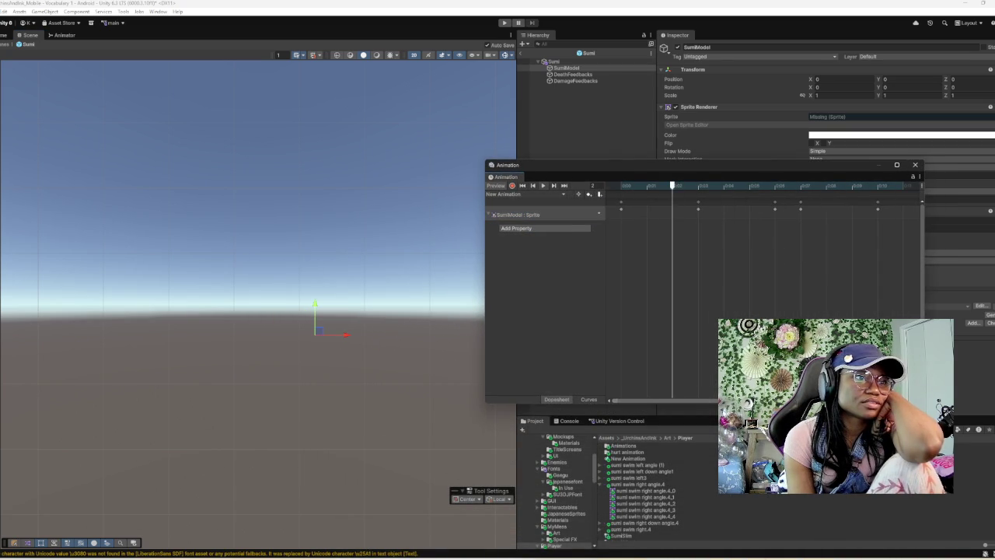
- Move the Animation timeline aside and review the root Sumi object's components
{"action": "mouse_move", "coordinate": [547, 165]}
{"action": "left_mouse_down"}
{"action": "mouse_move", "coordinate": [353, 147]}
{"action": "mouse_move", "coordinate": [205, 182]}
{"action": "mouse_move", "coordinate": [163, 224]}
{"action": "left_mouse_up"}
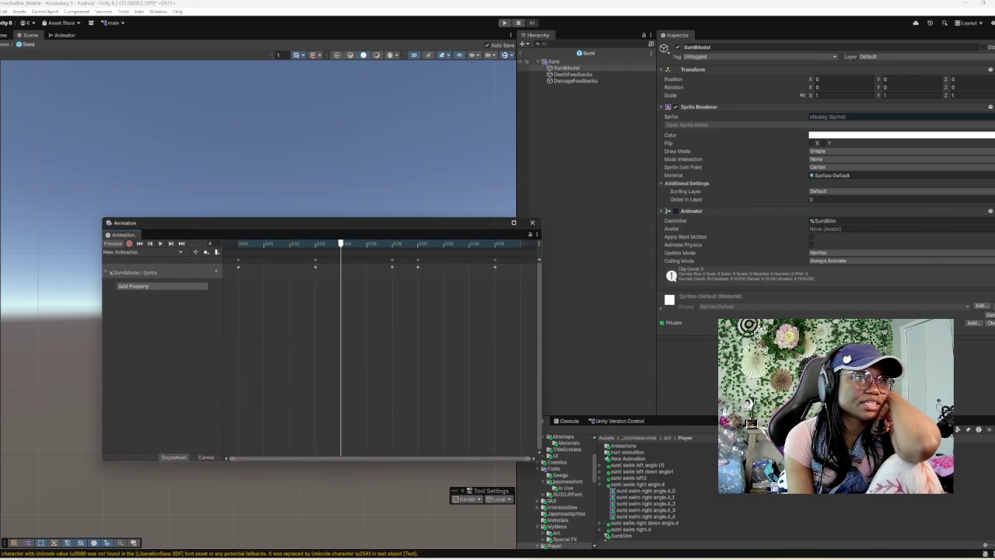
{"action": "left_click", "coordinate": [554, 60]}
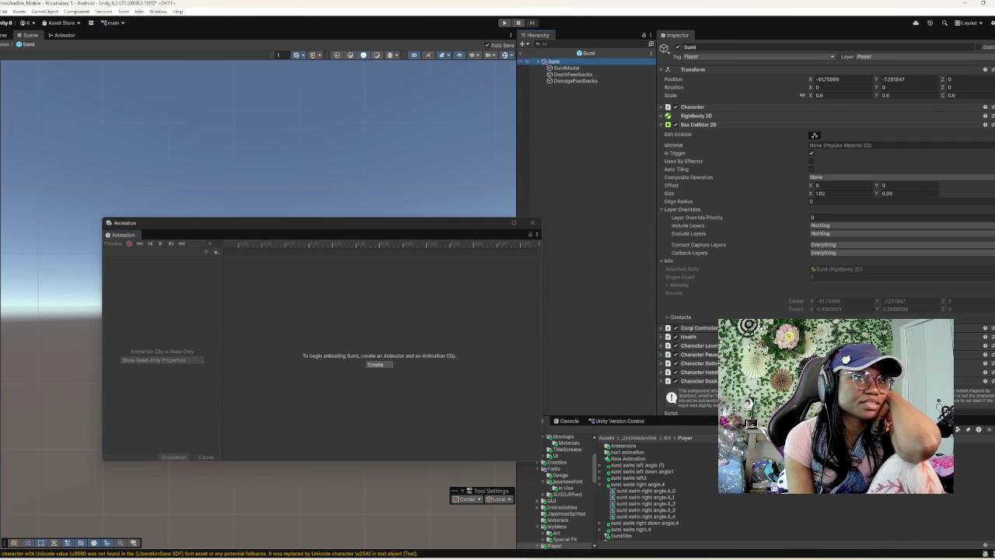
{"action": "scroll", "coordinate": [707, 304], "scroll_direction": "down", "scroll_amount": 5}
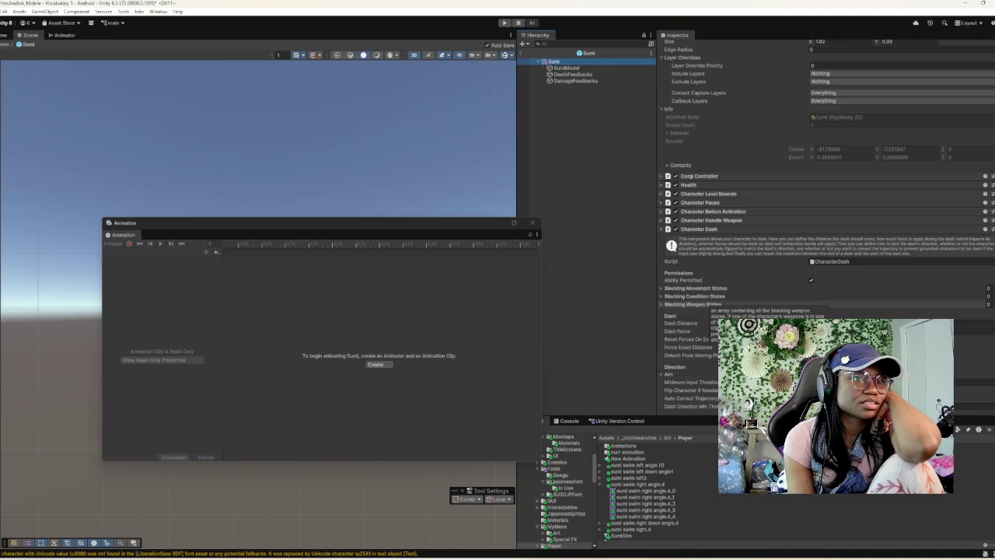
{"action": "scroll", "coordinate": [709, 306], "scroll_direction": "up", "scroll_amount": 5}
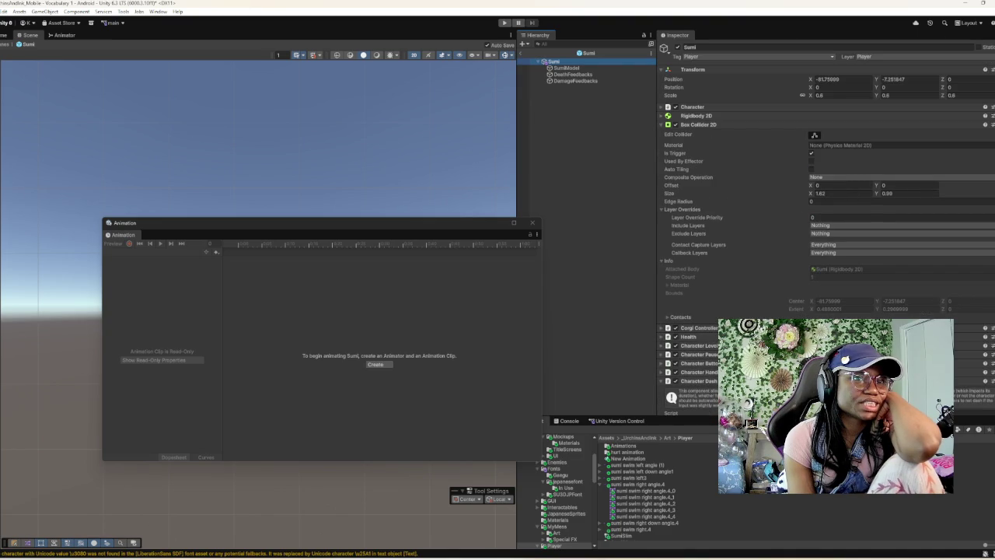
{"action": "scroll", "coordinate": [709, 306], "scroll_direction": "down", "scroll_amount": 6}
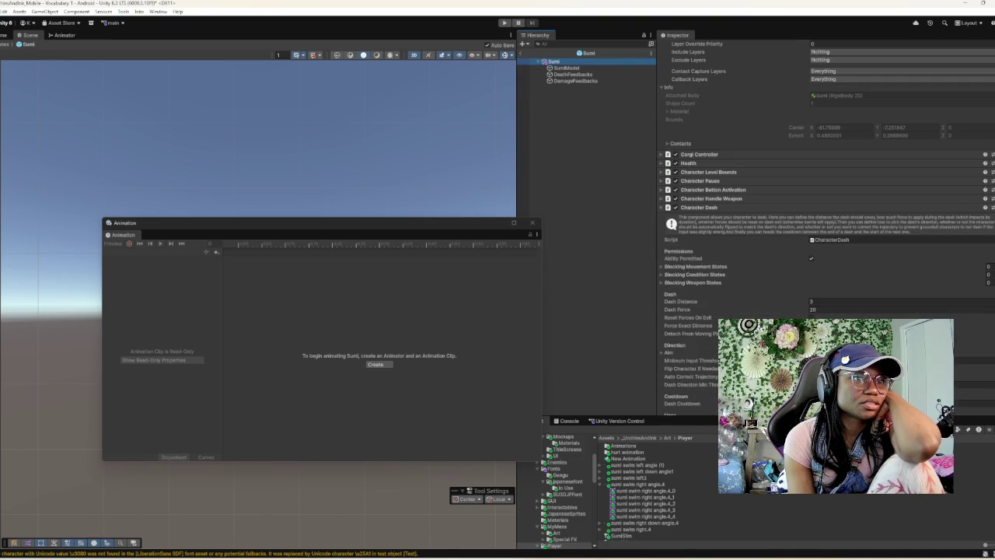
{"action": "scroll", "coordinate": [709, 306], "scroll_direction": "down", "scroll_amount": 9}
{"action": "scroll", "coordinate": [699, 252], "scroll_direction": "up", "scroll_amount": 15}
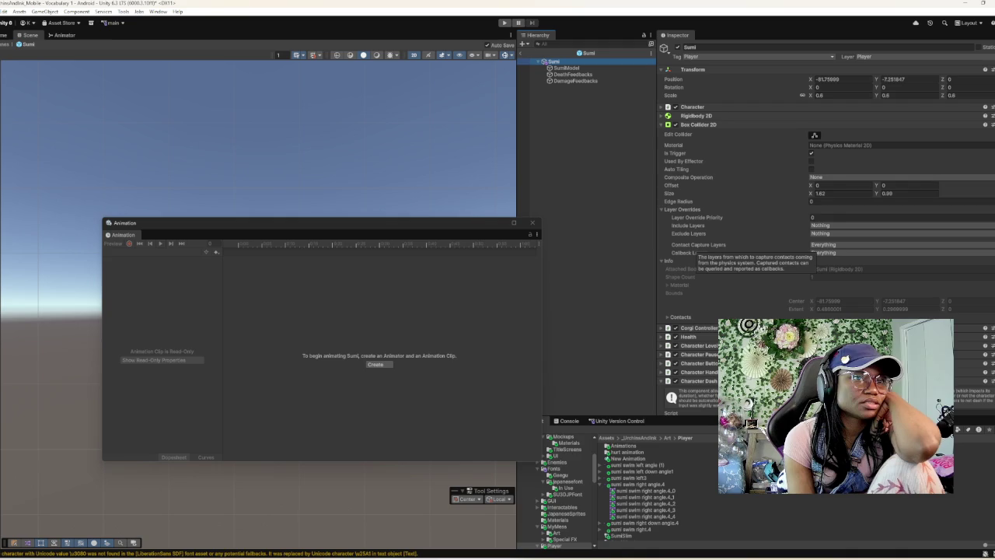
{"action": "scroll", "coordinate": [703, 194], "scroll_direction": "down", "scroll_amount": 9}
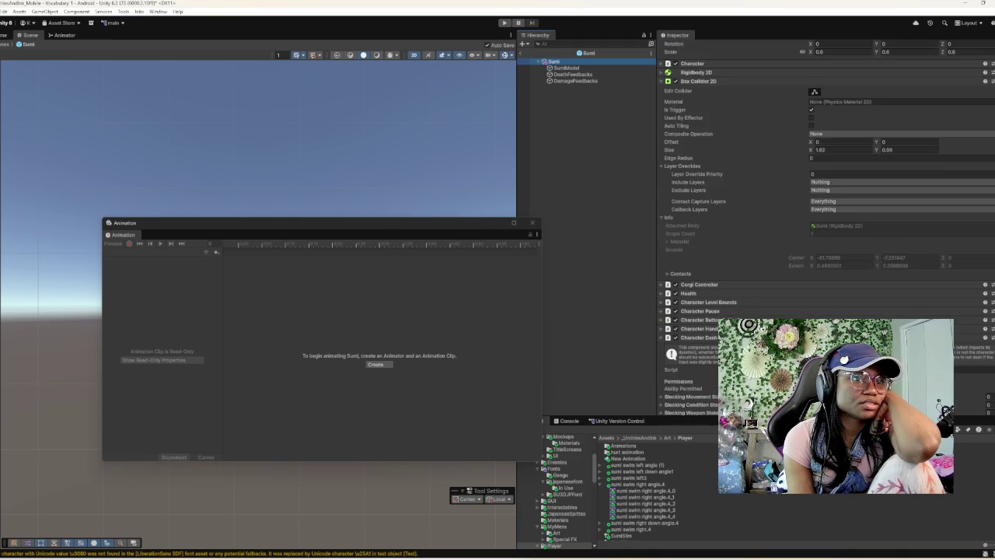
{"action": "scroll", "coordinate": [704, 194], "scroll_direction": "down", "scroll_amount": 6}
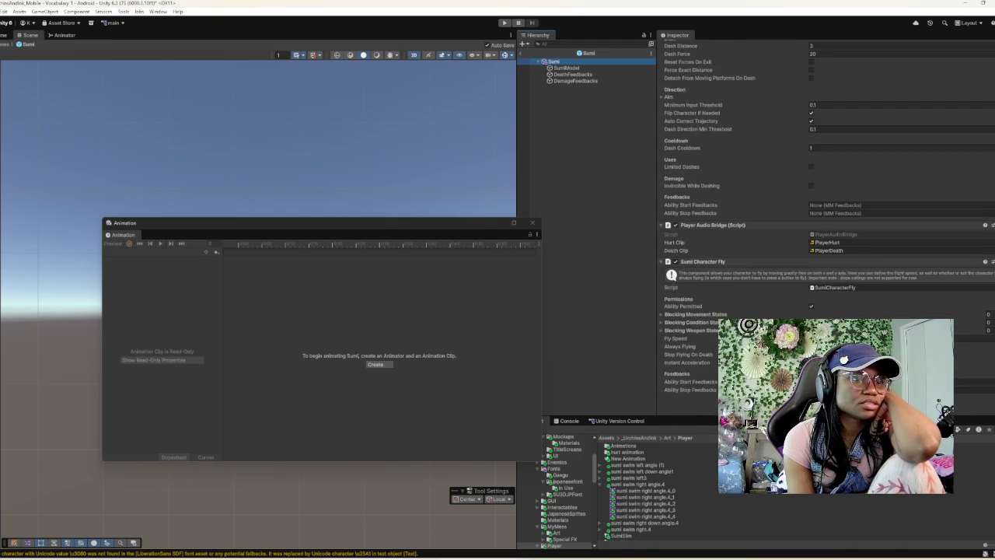
- Reselect SumiModel, close the Animation timeline, and enter Play mode
{"action": "left_click", "coordinate": [566, 67]}
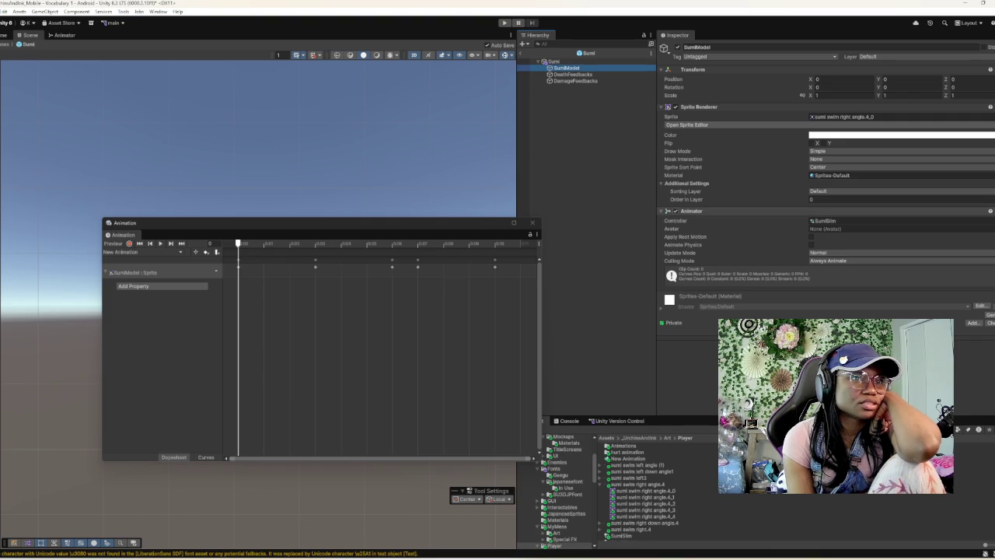
{"action": "mouse_move", "coordinate": [156, 223]}
{"action": "left_mouse_down"}
{"action": "mouse_move", "coordinate": [322, 292]}
{"action": "mouse_move", "coordinate": [414, 307]}
{"action": "left_mouse_up"}
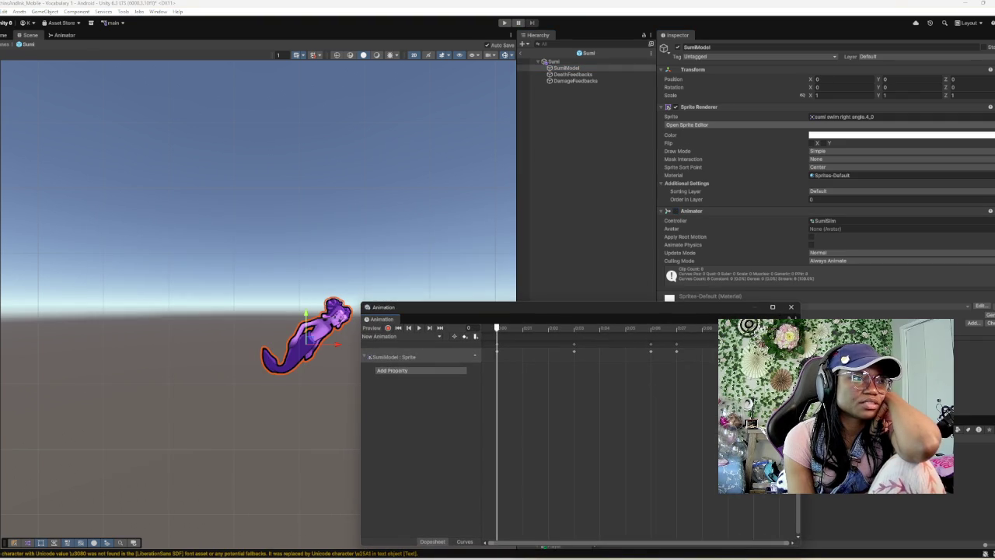
{"action": "left_click", "coordinate": [791, 306]}
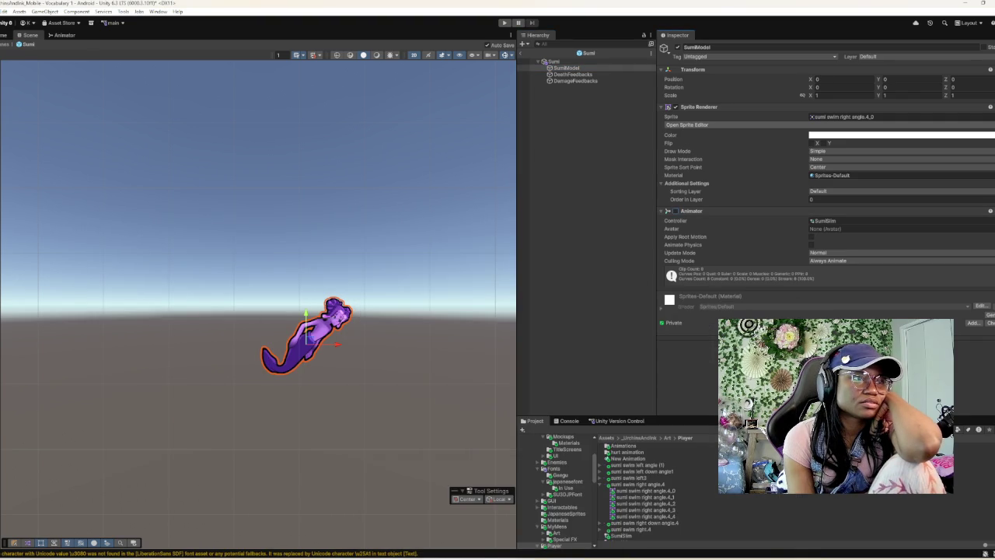
{"action": "key", "text": "ctrl+p"}
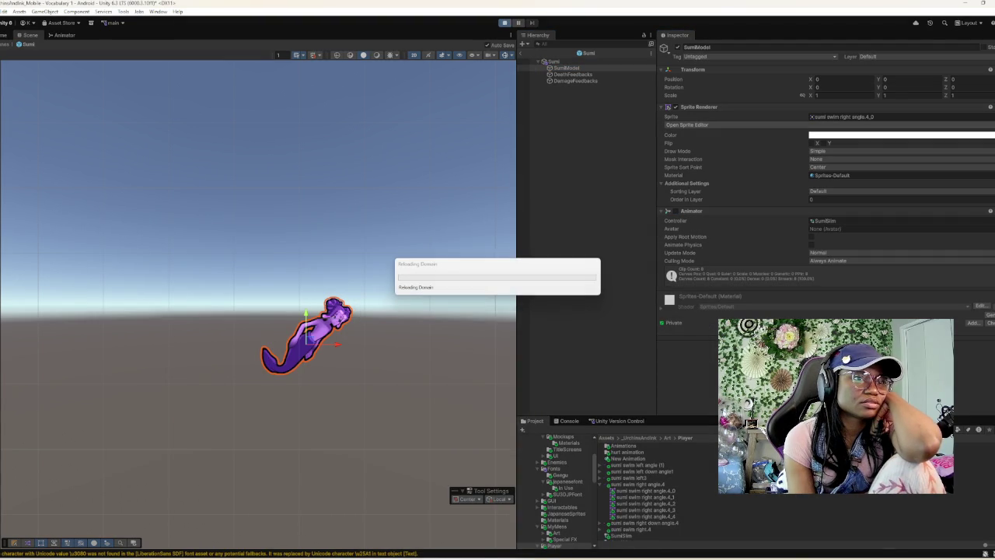